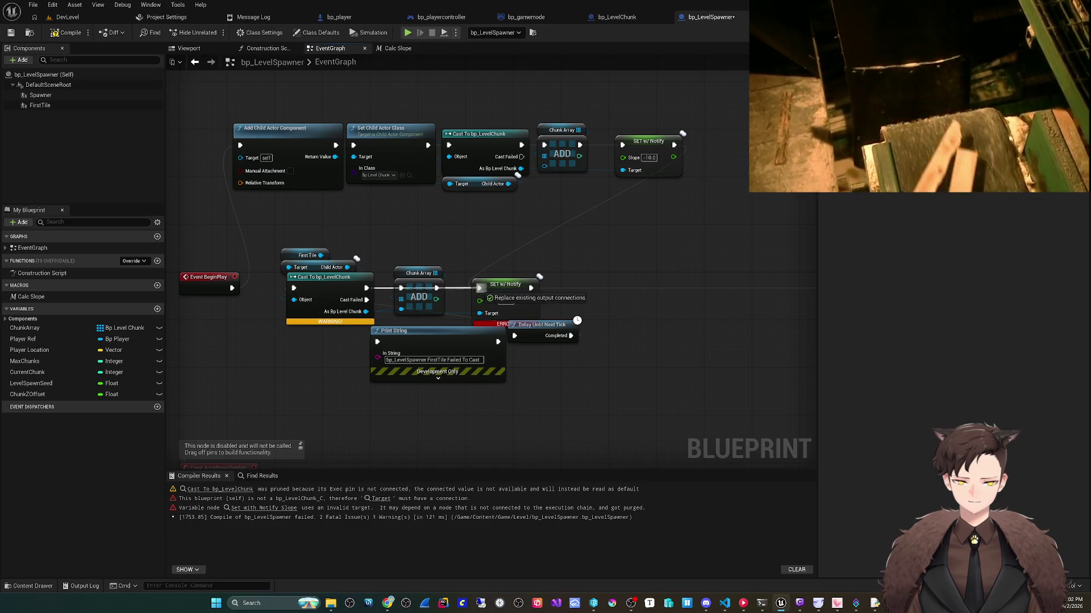
Step: Connect the upper Slope setter's Target to First Tile's Child Actor and compile bp_LevelSpawner
mouse_move(673, 146)
mouse_down()
mouse_move(328, 255)
mouse_move(365, 260)
mouse_move(349, 266)
mouse_up()
click(65, 32)
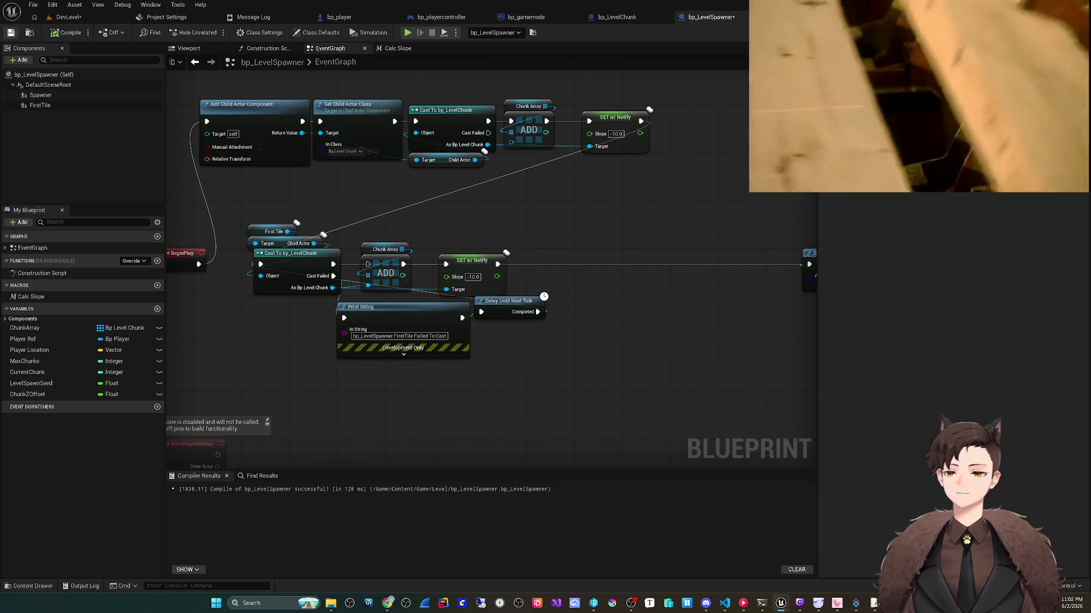
click(67, 17)
Step: Playtest the level, then jump from the Accessed None error to Add Actor World Offset
click(212, 32)
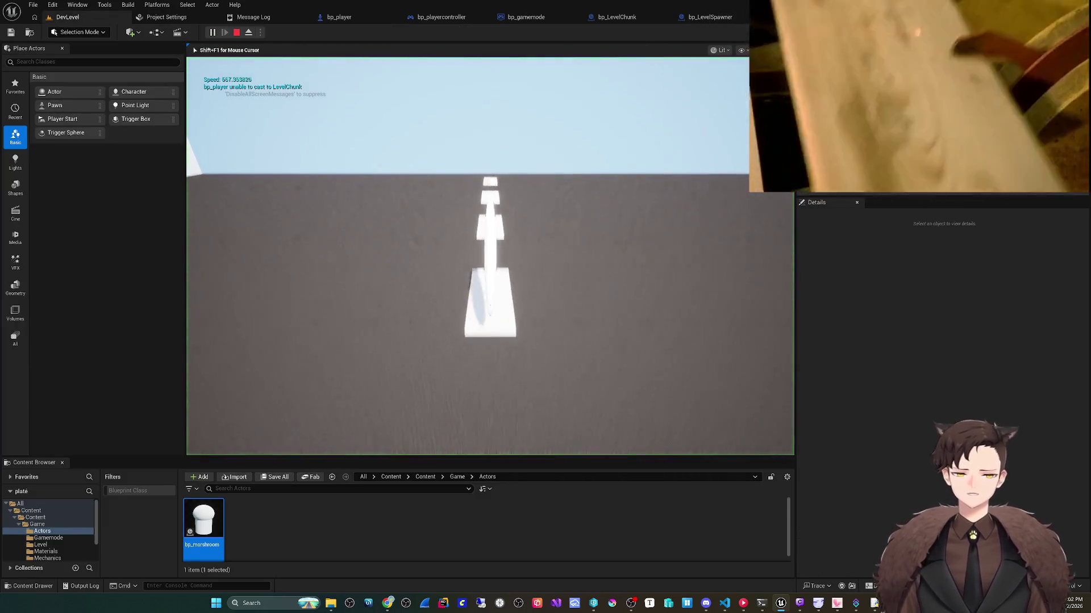
key(F8)
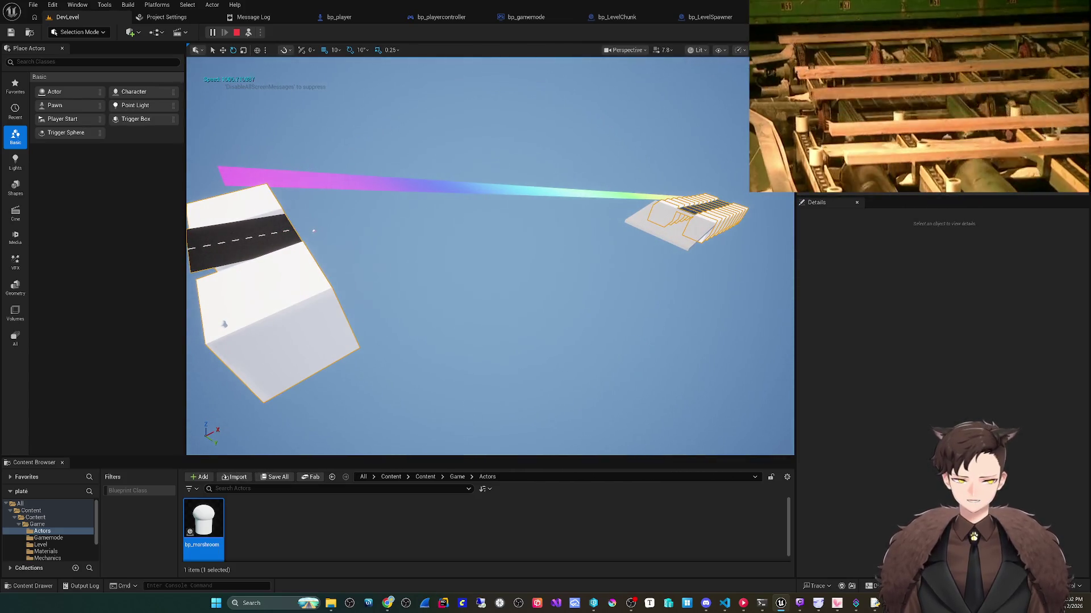
key(Escape)
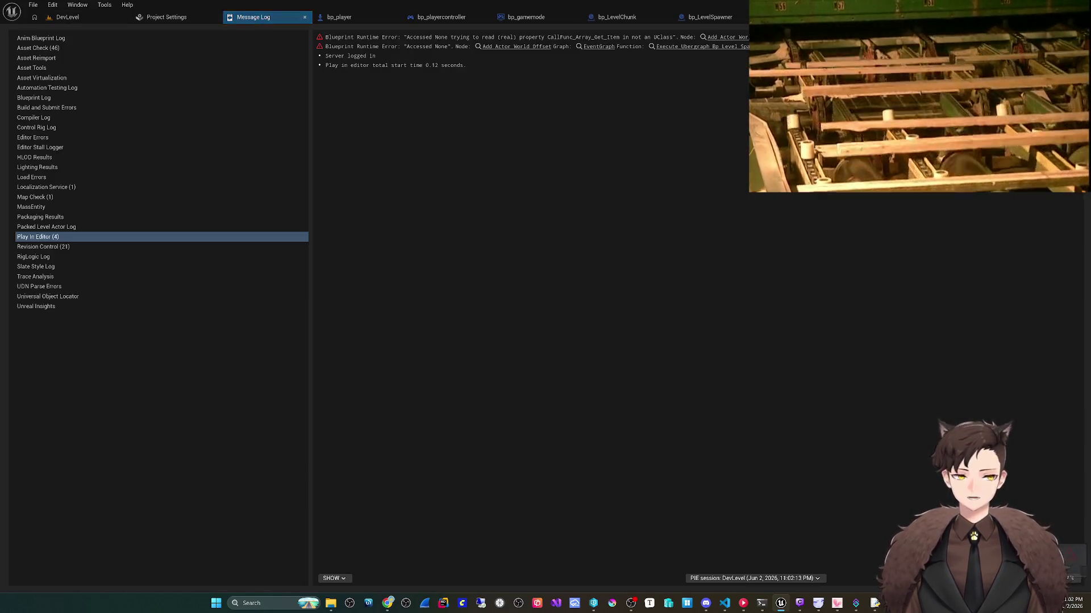
click(727, 37)
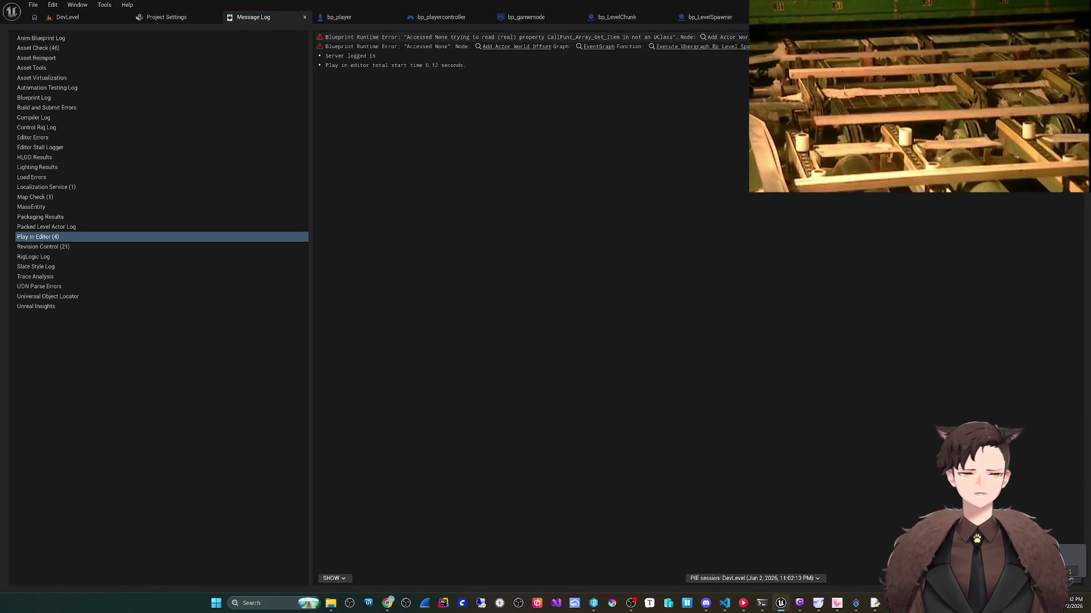
Step: Route Event BeginPlay's execution straight into the First Tile Cast To bp_LevelChunk, then compile and save
scroll(441, 309, down, 8)
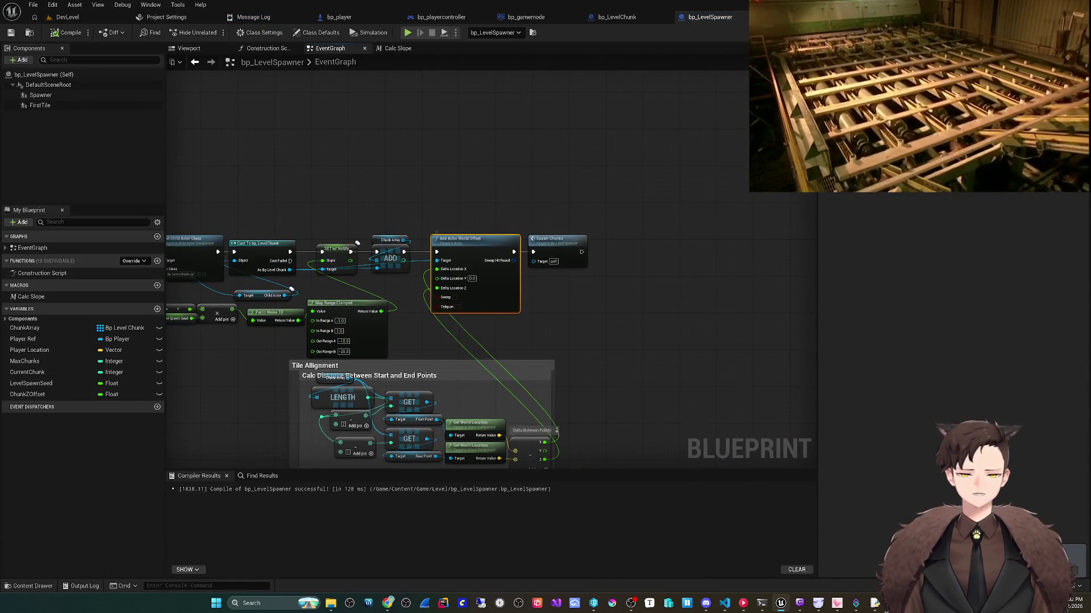
scroll(295, 267, up, 5)
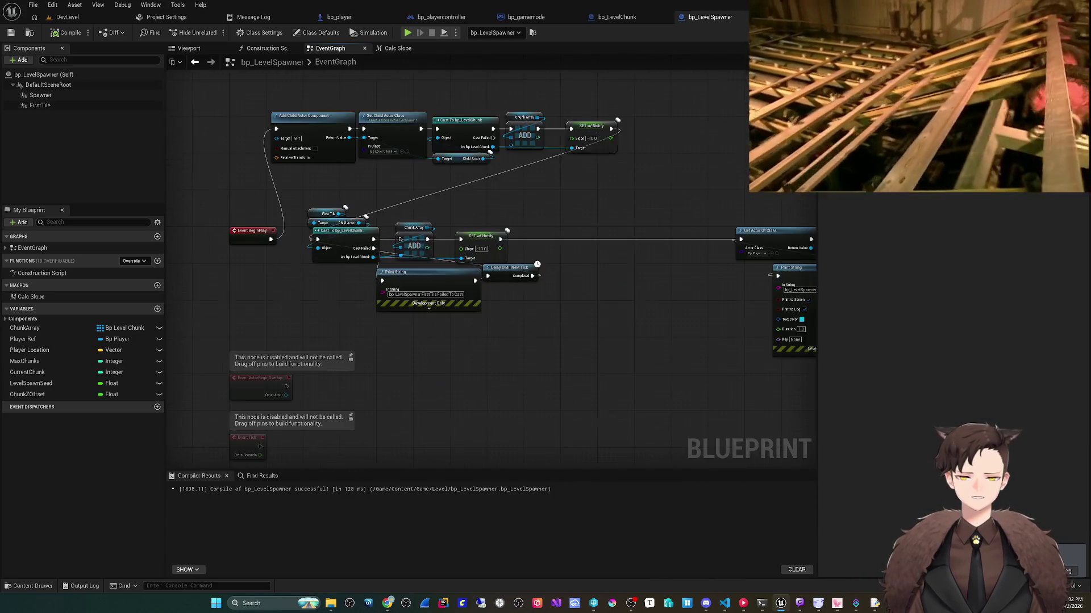
drag(320, 274, 308, 296)
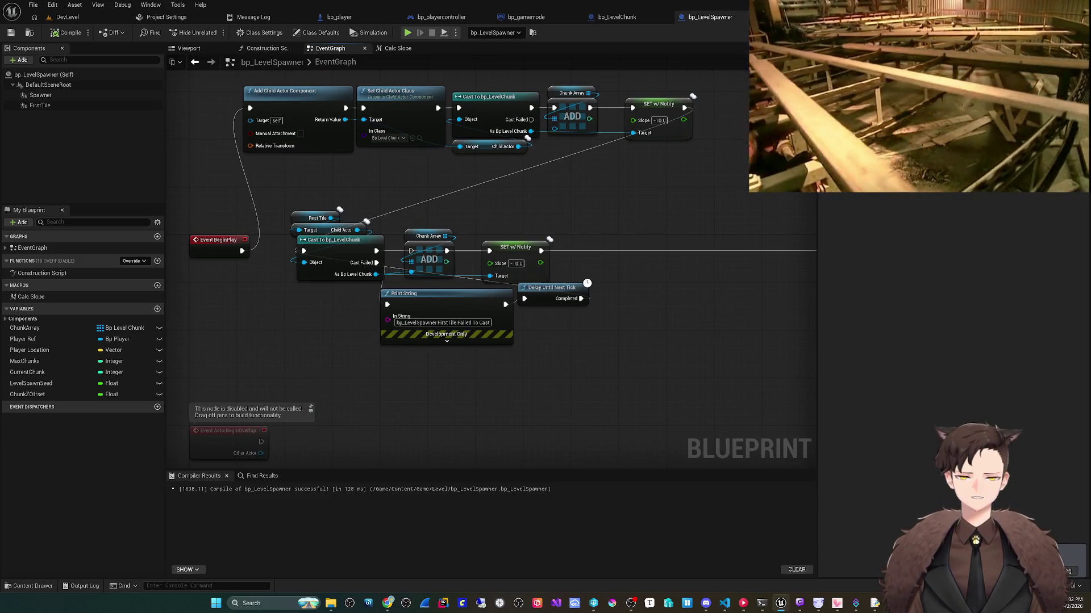
click(335, 239)
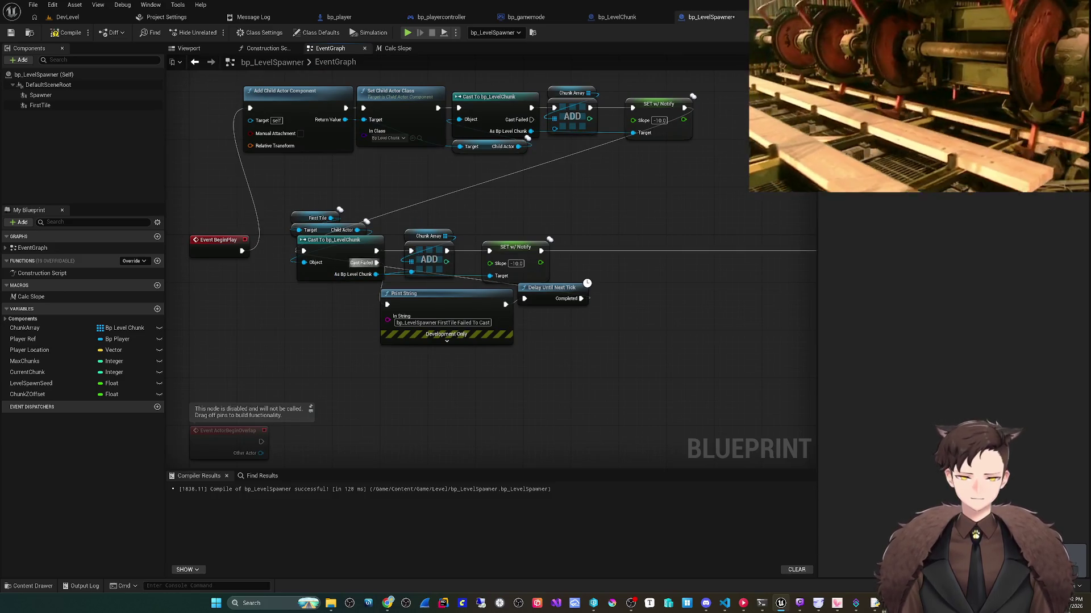
drag(242, 251, 304, 251)
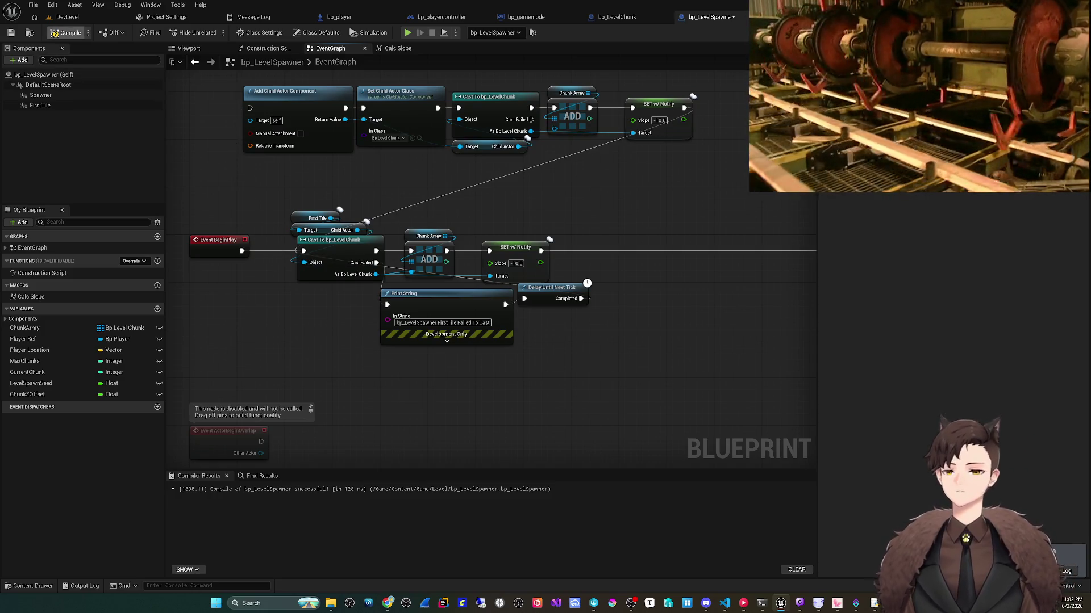
click(67, 33)
click(11, 32)
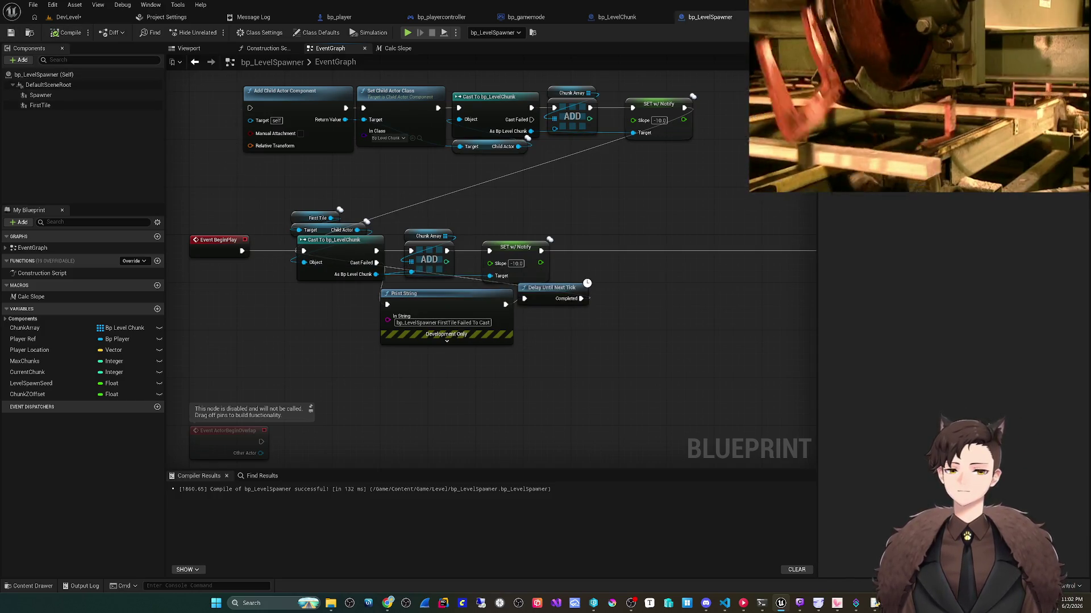
Step: Disconnect the upper Slope setter's Target wire, recompile and Save All
drag(454, 369, 439, 343)
drag(616, 108, 593, 130)
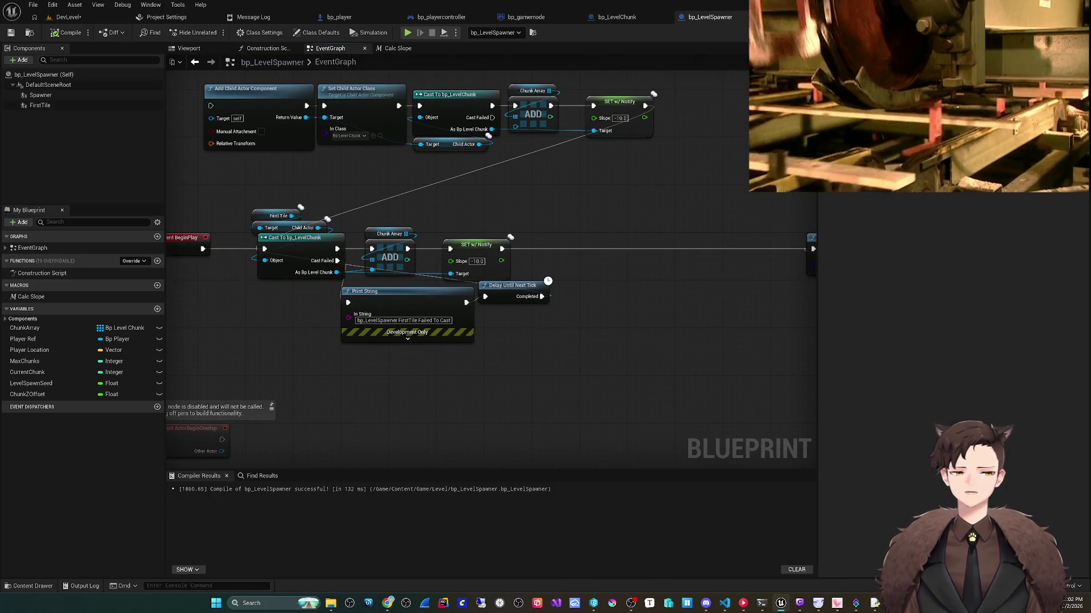
alt+click(594, 131)
click(66, 33)
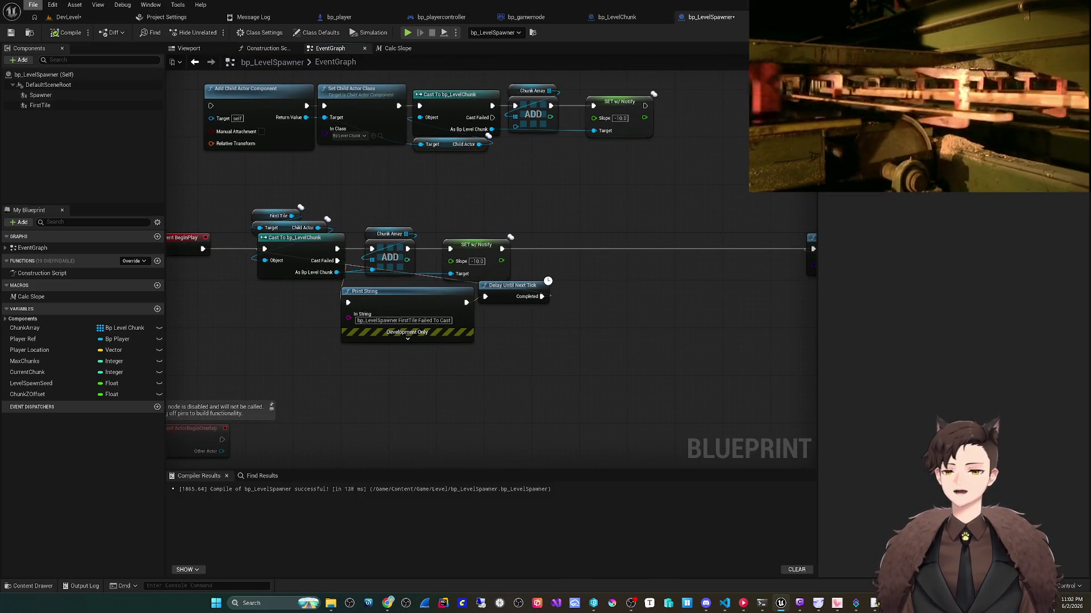
click(33, 4)
click(51, 67)
Step: Playtest the road while debugging the bp_LevelSpawner instance and inspecting the Chunk Array node
click(389, 234)
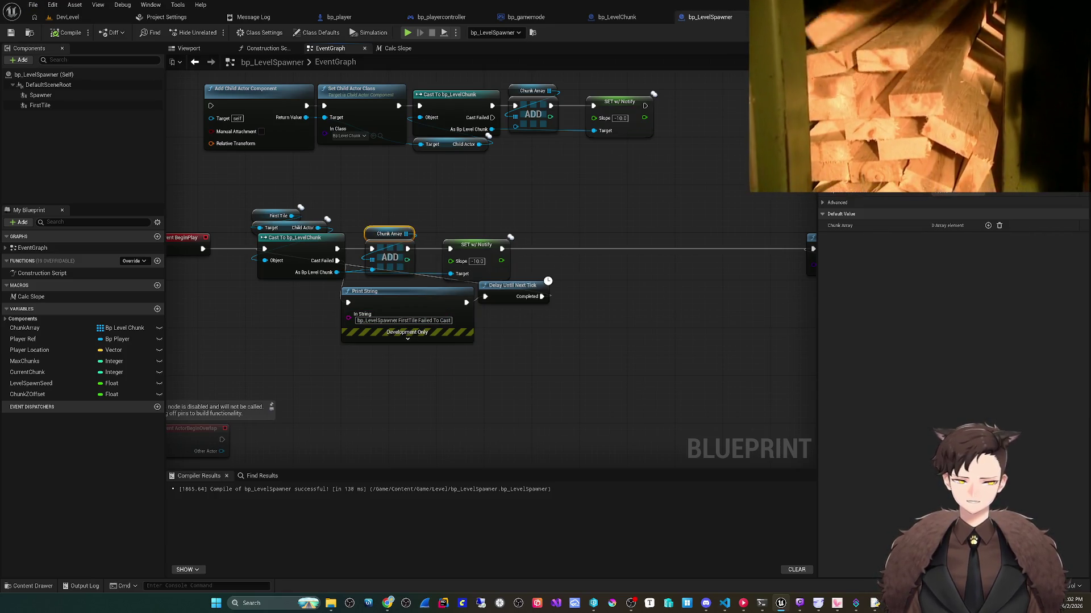
drag(422, 382, 408, 337)
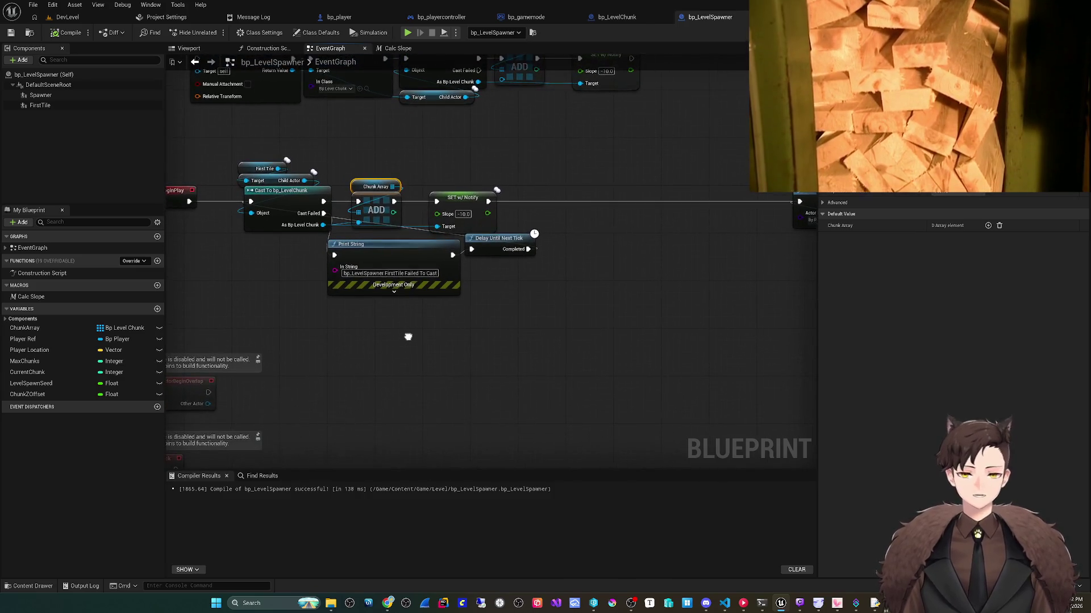
click(407, 32)
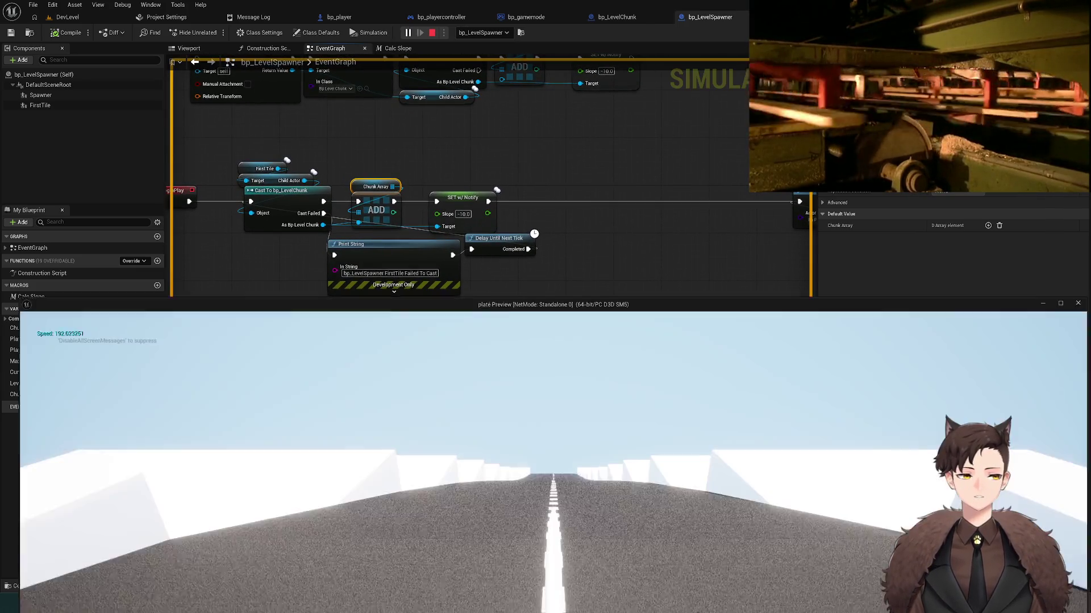
click(483, 32)
click(480, 52)
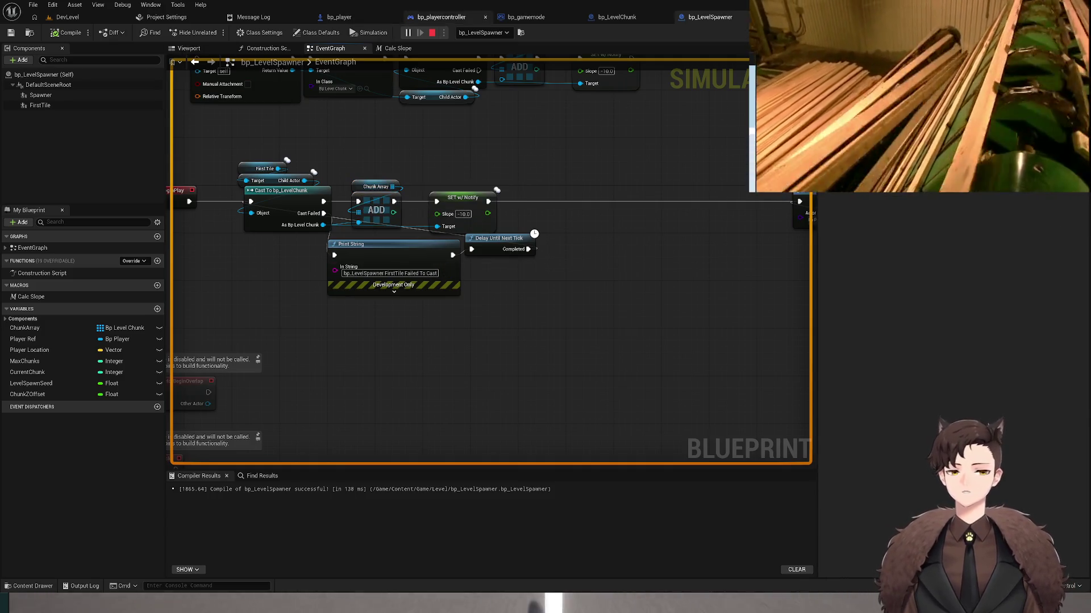
click(432, 33)
click(376, 186)
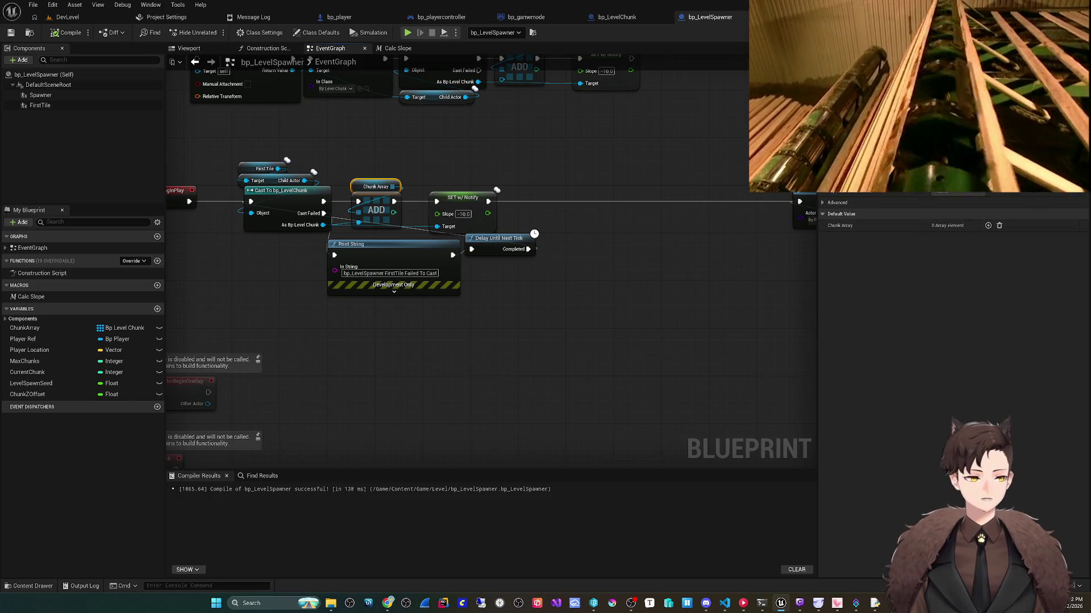
click(987, 226)
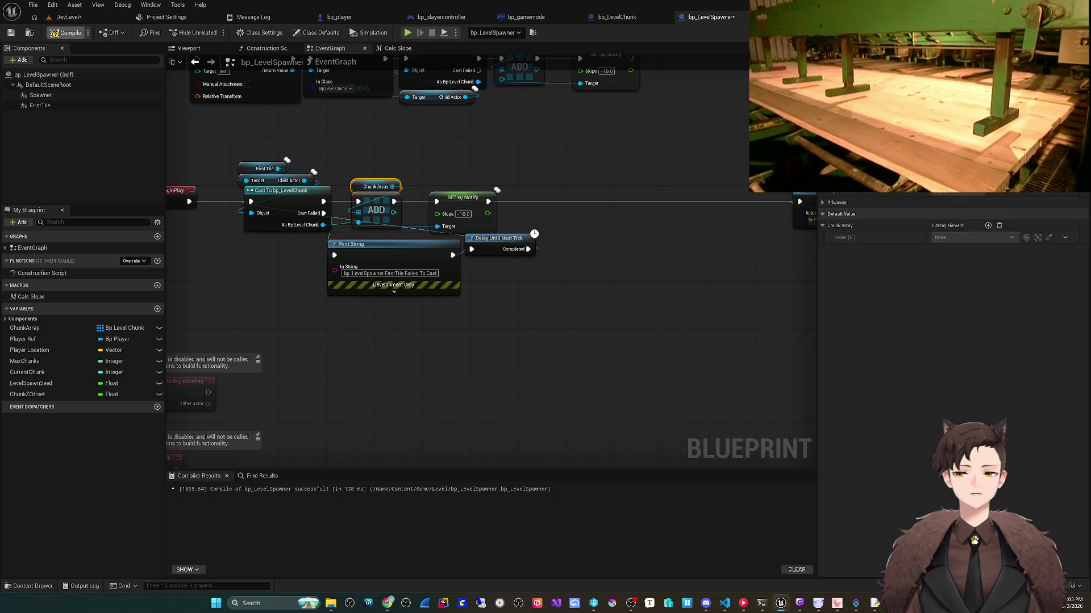
click(57, 33)
click(1065, 237)
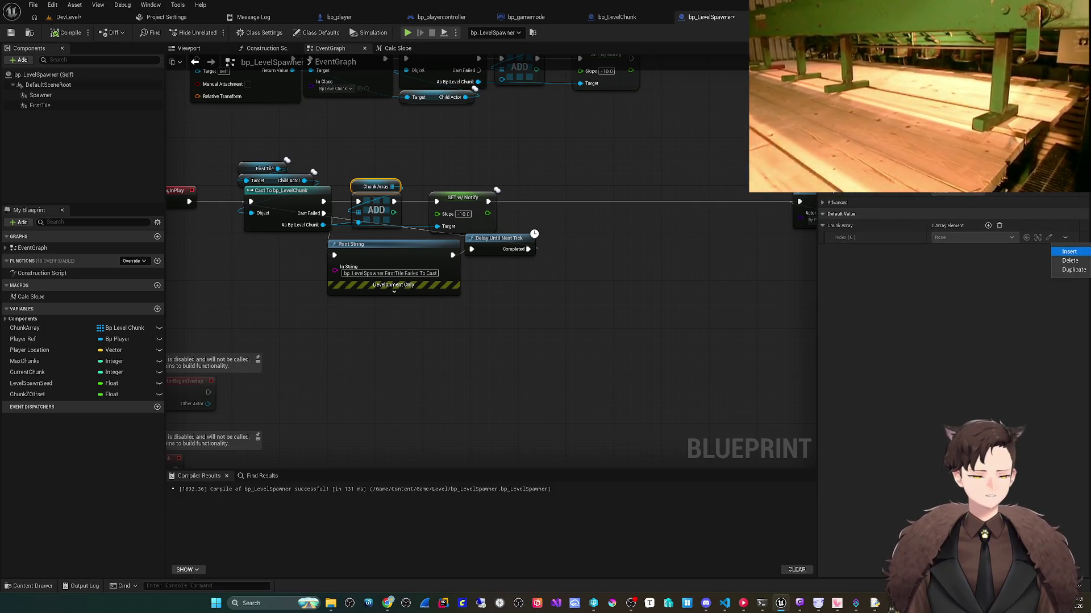
click(1069, 251)
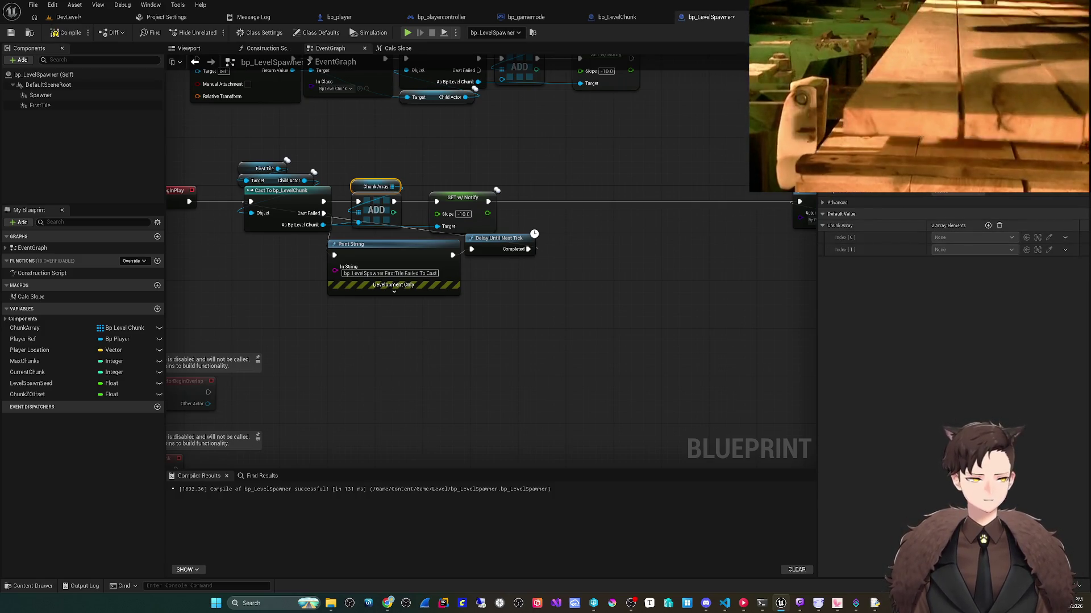
click(999, 225)
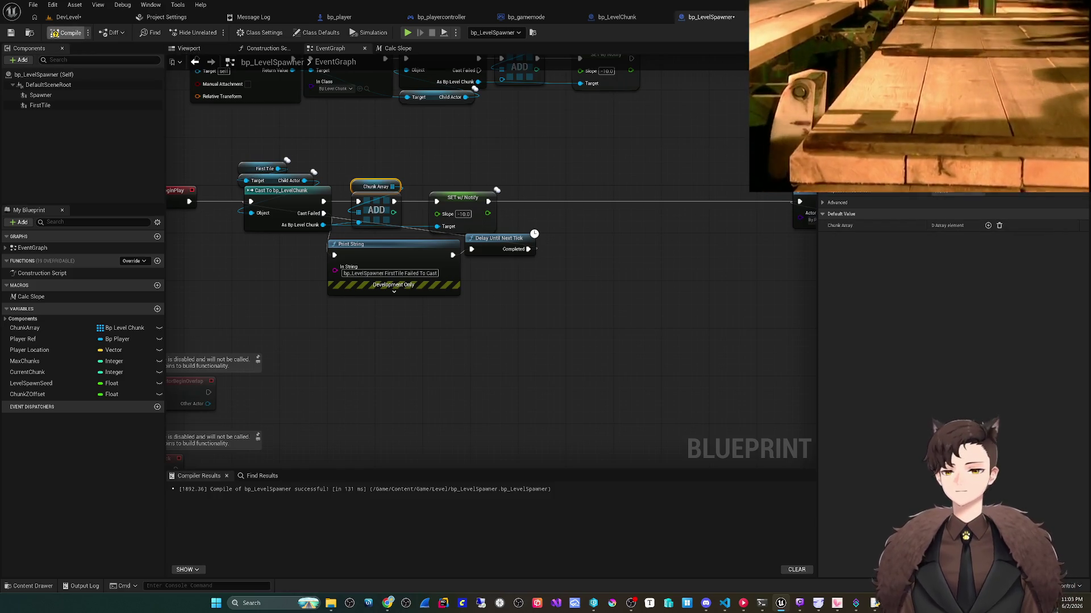
click(67, 33)
click(33, 4)
click(43, 74)
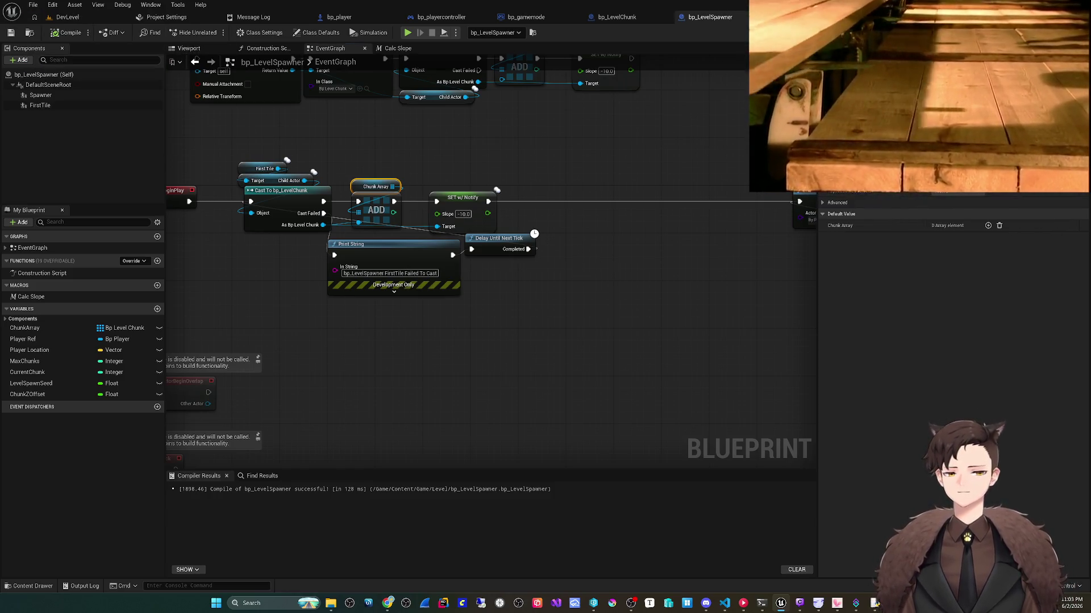
click(392, 258)
key(Escape)
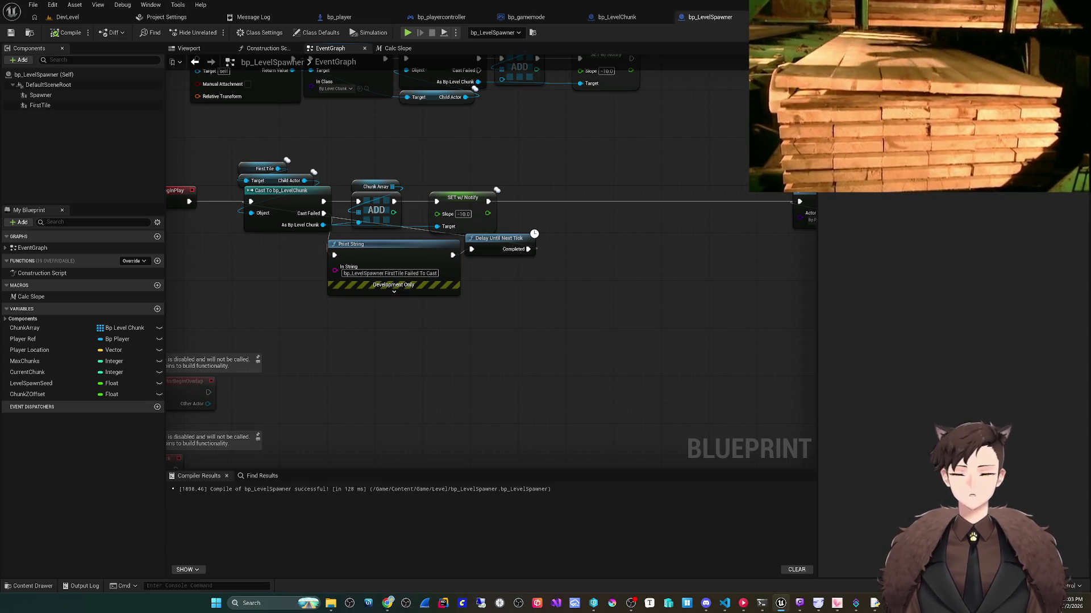
mouse_move(433, 334)
mouse_down()
mouse_move(466, 346)
mouse_move(335, 340)
mouse_move(267, 255)
mouse_move(241, 248)
mouse_up()
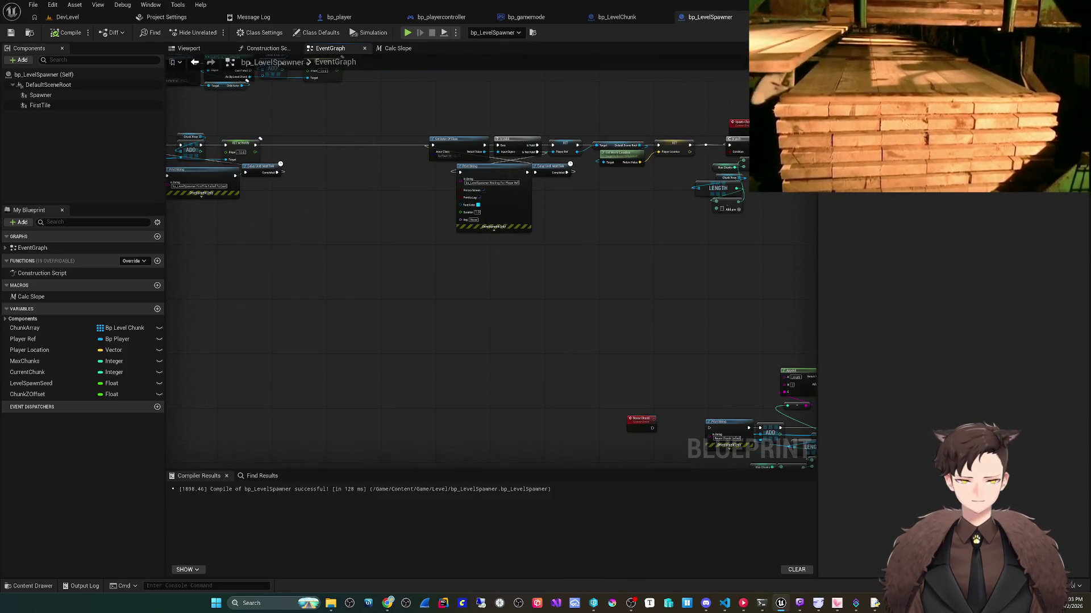
Step: Add a DoOnce MultiInput node after the Reuse Chunk event
drag(687, 421, 507, 323)
scroll(580, 365, up, 3)
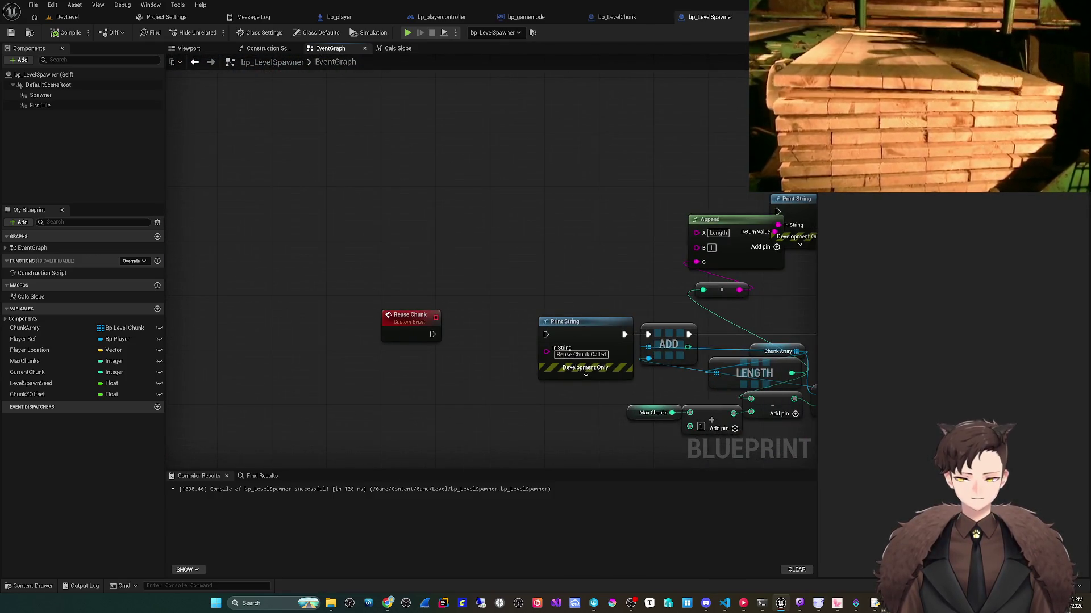
mouse_move(432, 334)
mouse_down()
mouse_move(499, 343)
mouse_move(477, 288)
mouse_up()
text(skip)
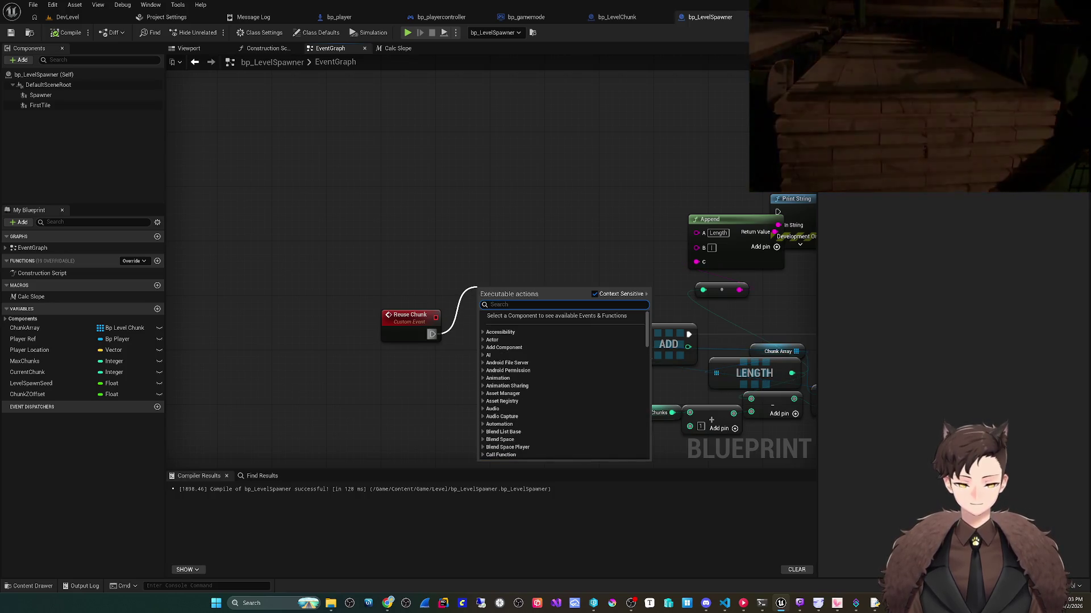
key(BackSpace)
key(BackSpace)
key(BackSpace)
text(once)
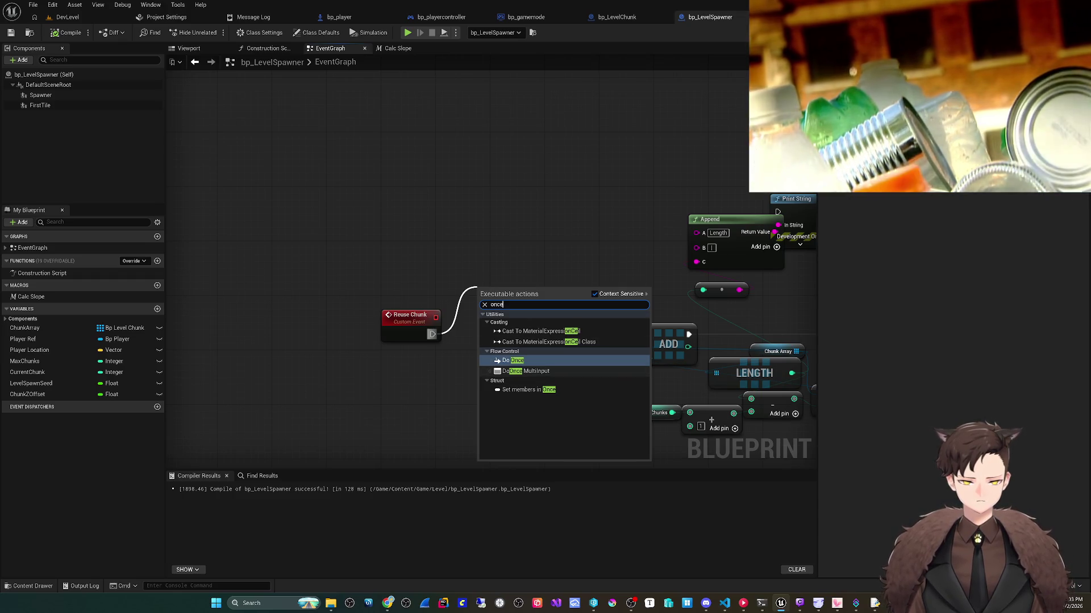
click(526, 371)
drag(511, 287, 476, 317)
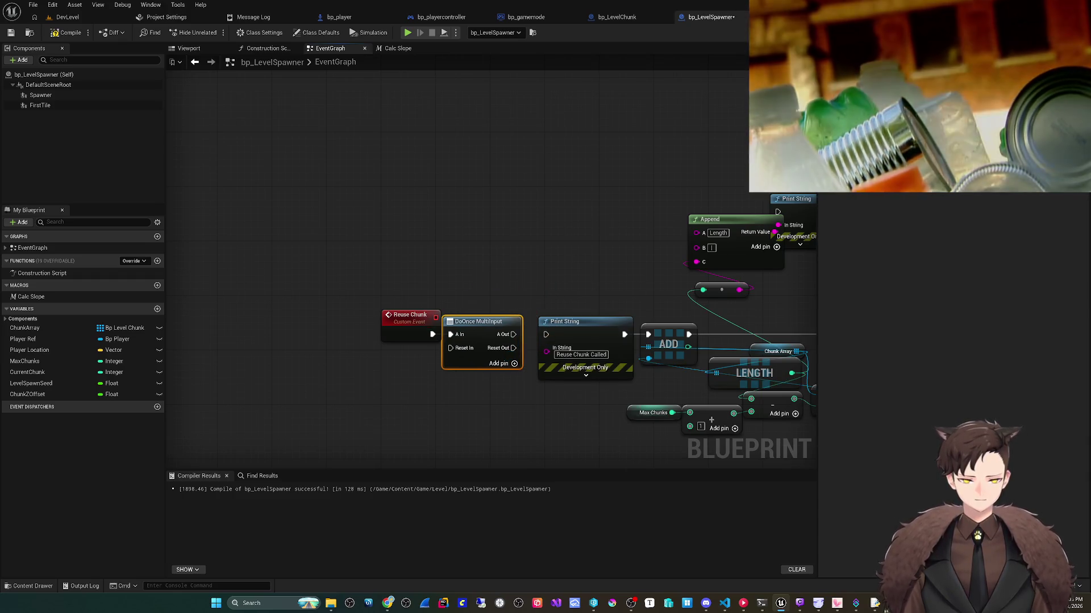
Step: Realign Reuse Chunk and DoOnce MultiInput, then delete the DoOnce MultiInput node
shift+click(400, 316)
drag(401, 316, 370, 316)
click(448, 355)
drag(449, 355, 455, 355)
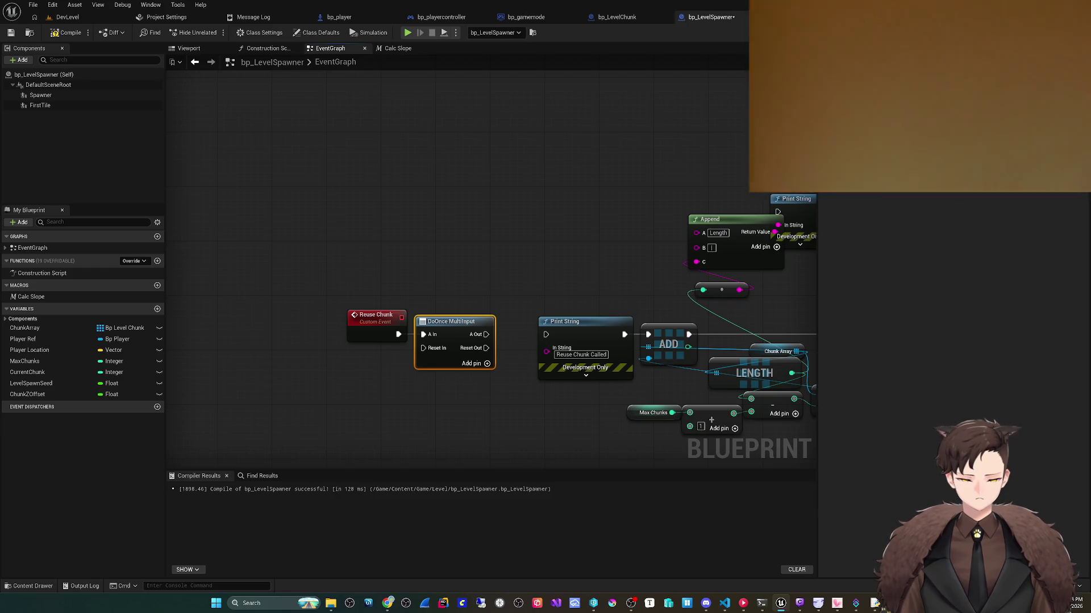
mouse_move(398, 334)
mouse_down()
mouse_move(449, 314)
mouse_move(460, 289)
mouse_up()
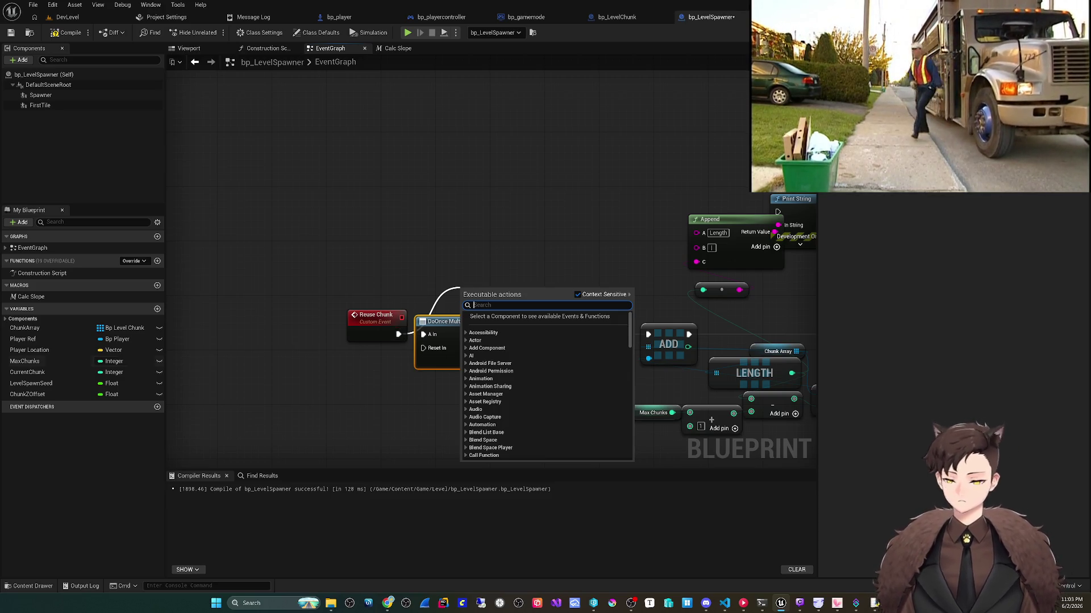
key(Escape)
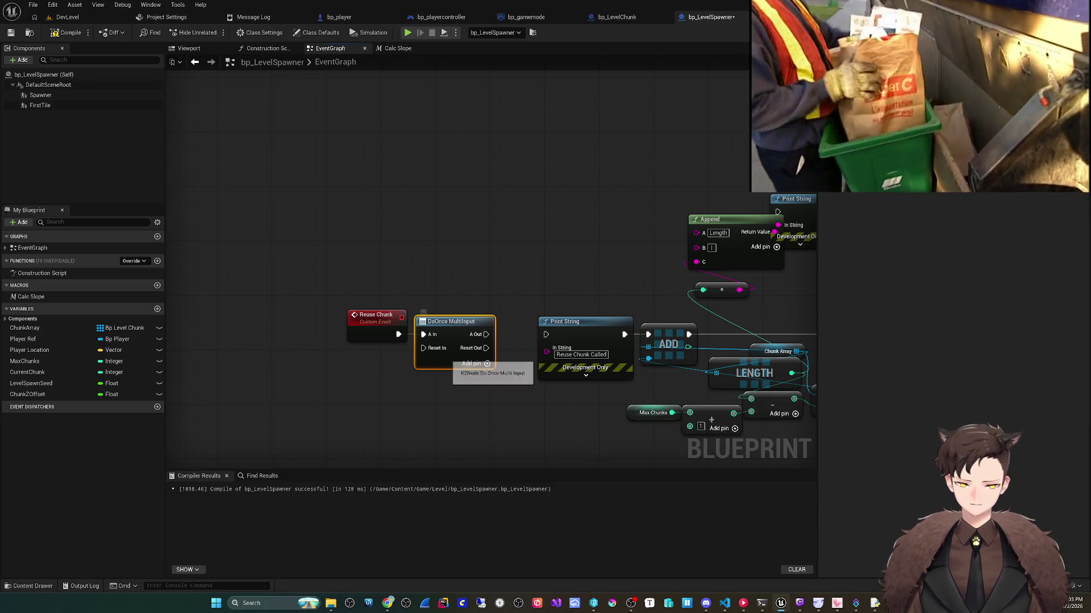
key(Delete)
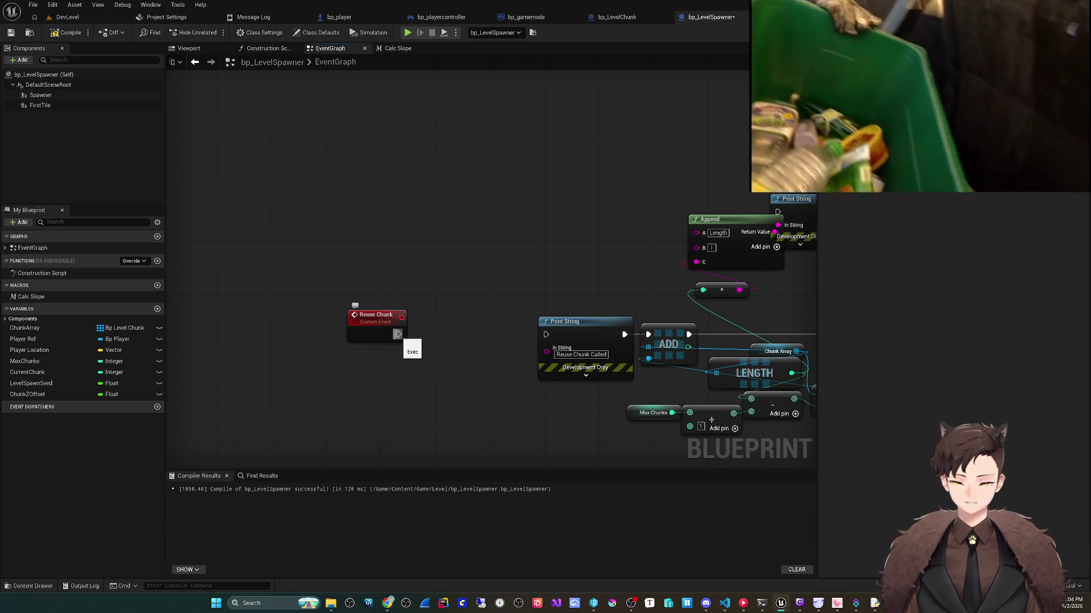
Step: Add a Branch node wired after Reuse Chunk and place it beside the event
drag(398, 334, 464, 284)
text(bra)
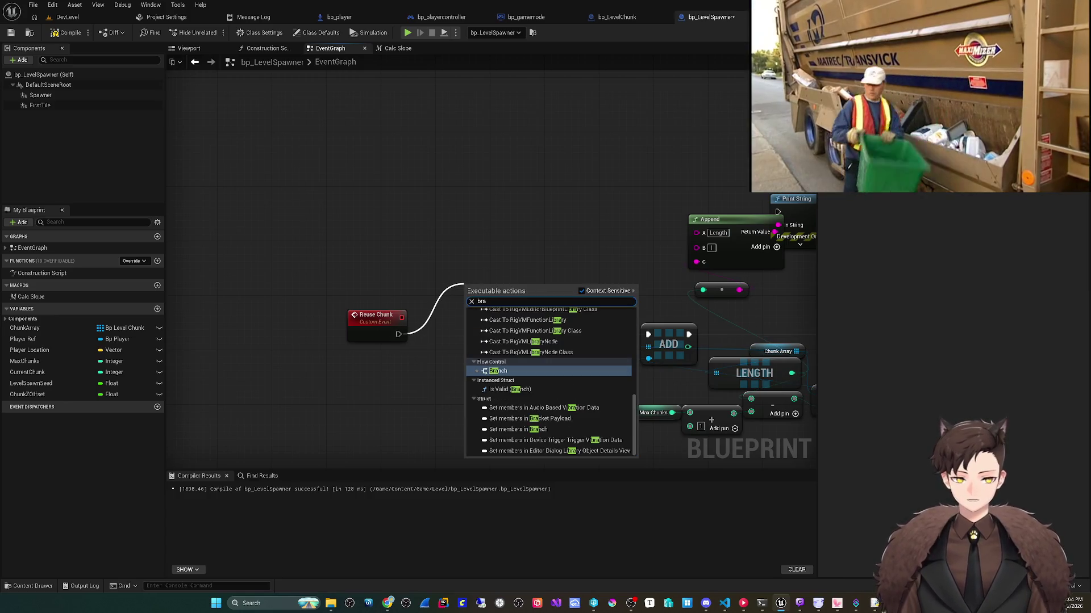
key(Return)
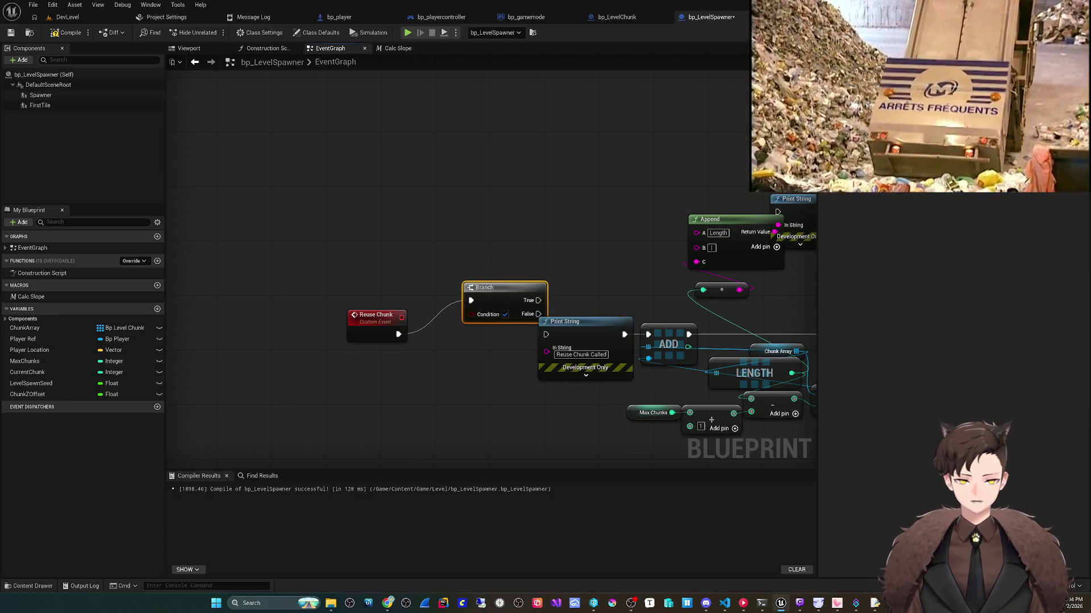
drag(494, 287, 460, 321)
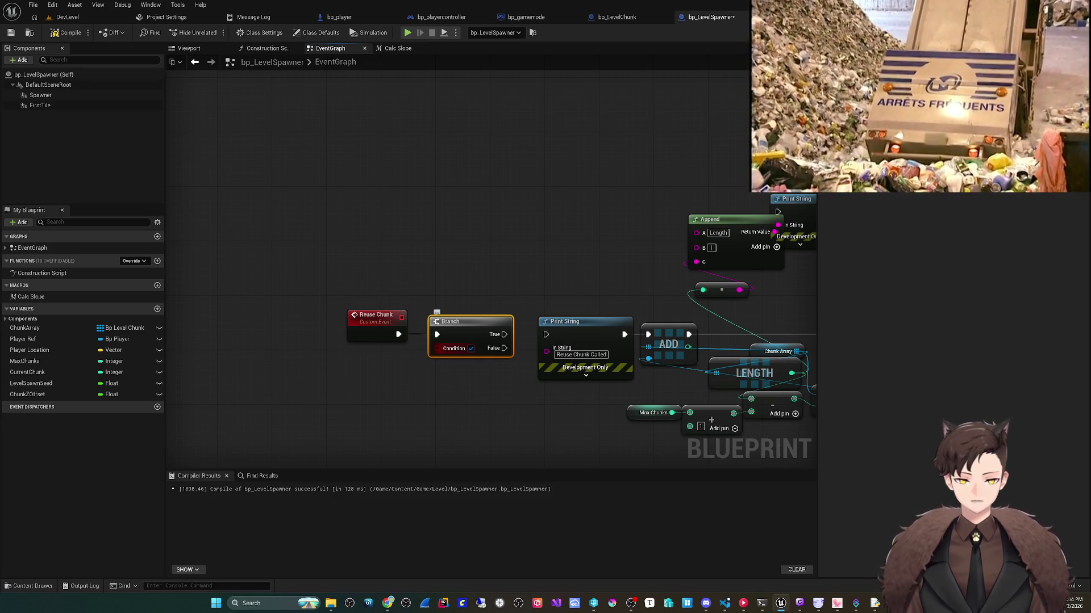
Step: Promote the Branch Condition to a new boolean bSkipFirst, add its getter, compile and save
right_click(437, 348)
click(466, 379)
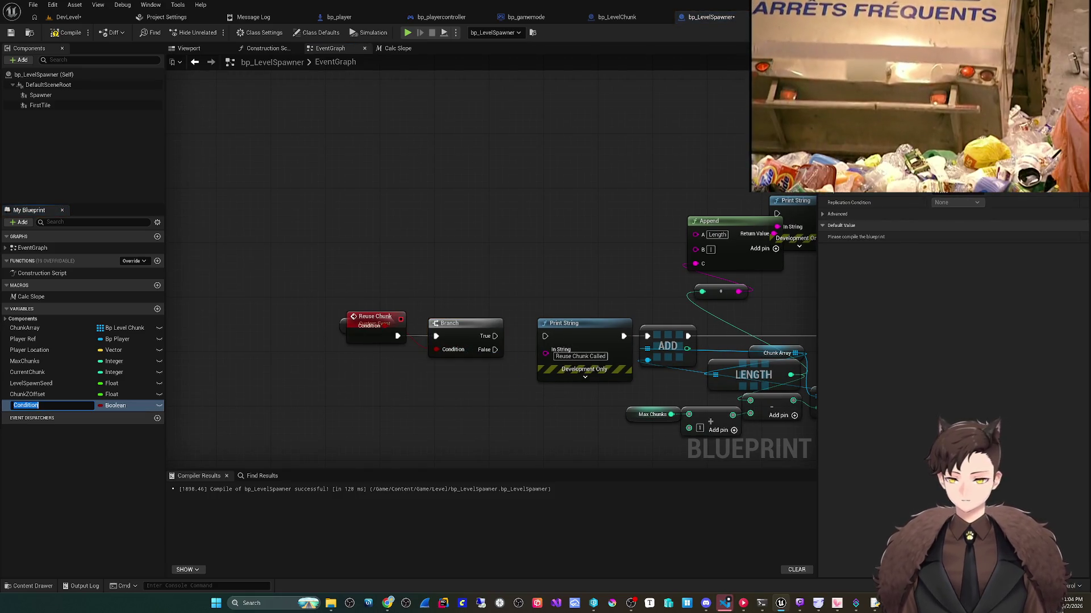
text(bSkip)
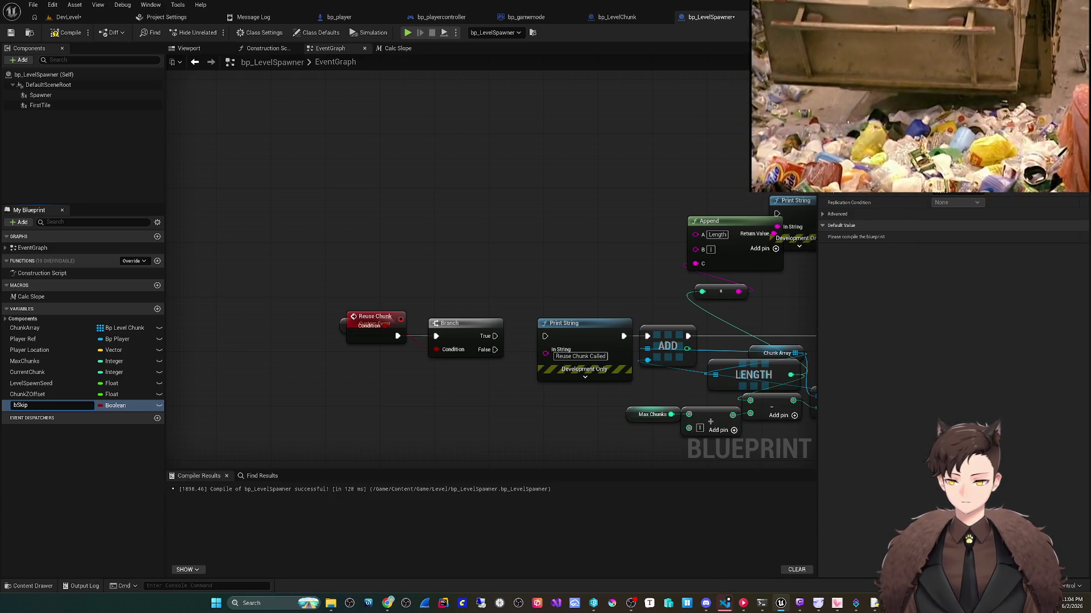
text(First)
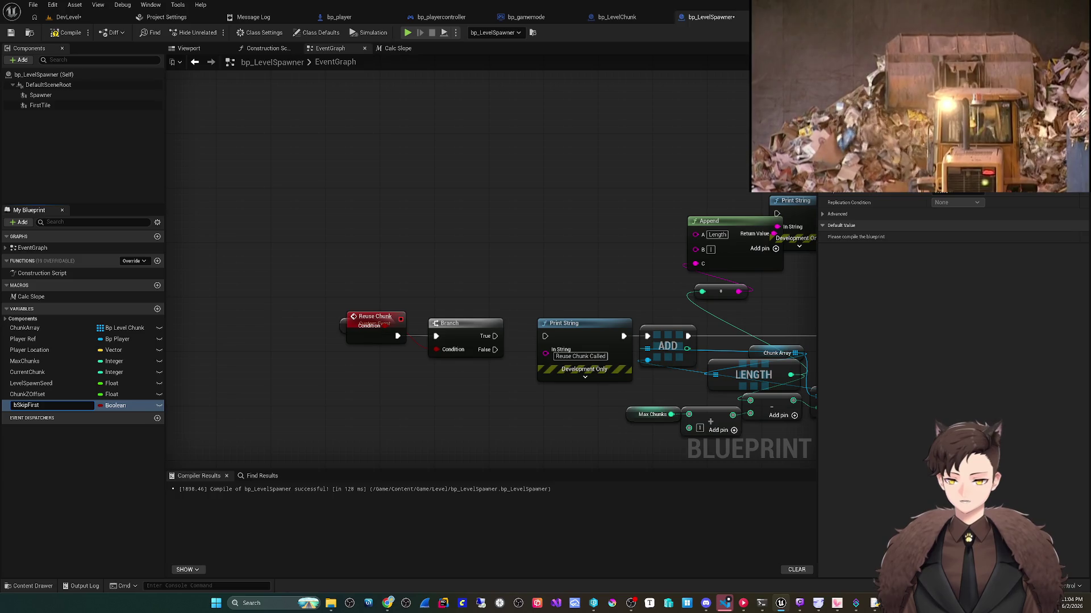
key(Return)
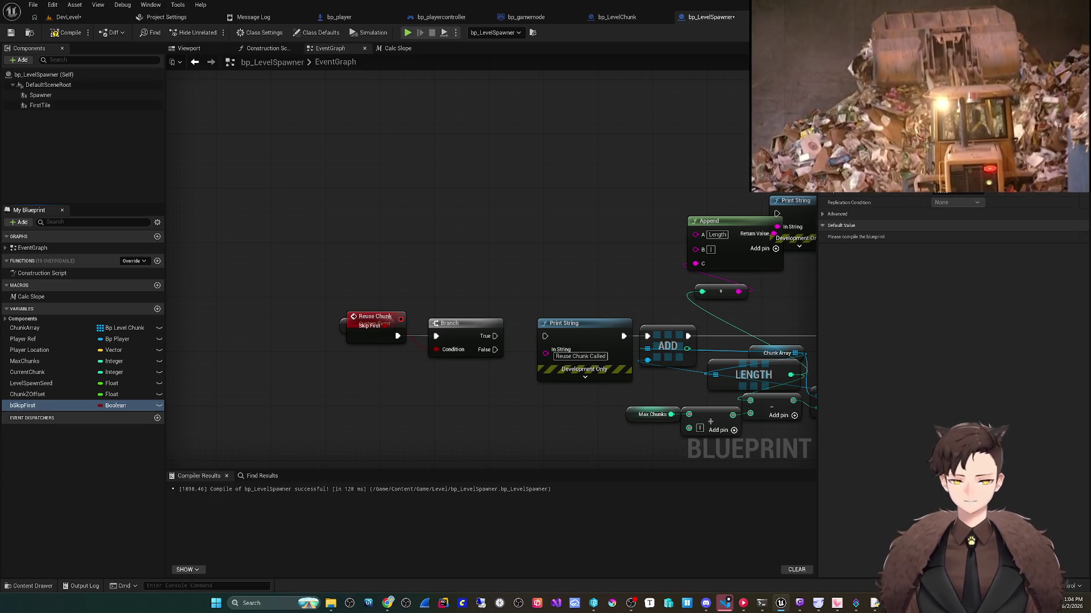
drag(369, 325, 432, 364)
click(472, 381)
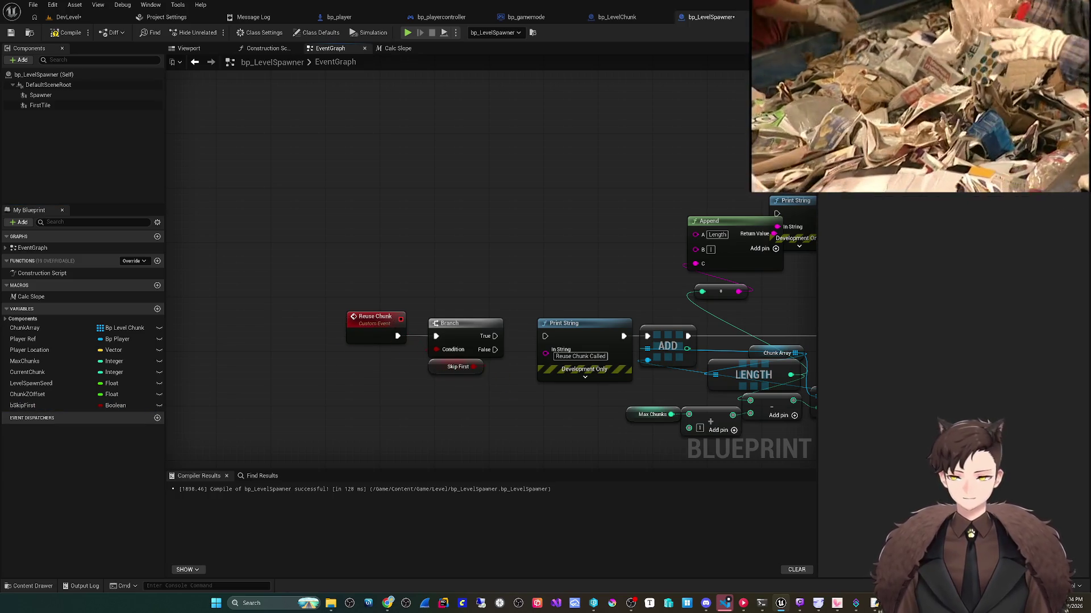
click(66, 32)
click(11, 32)
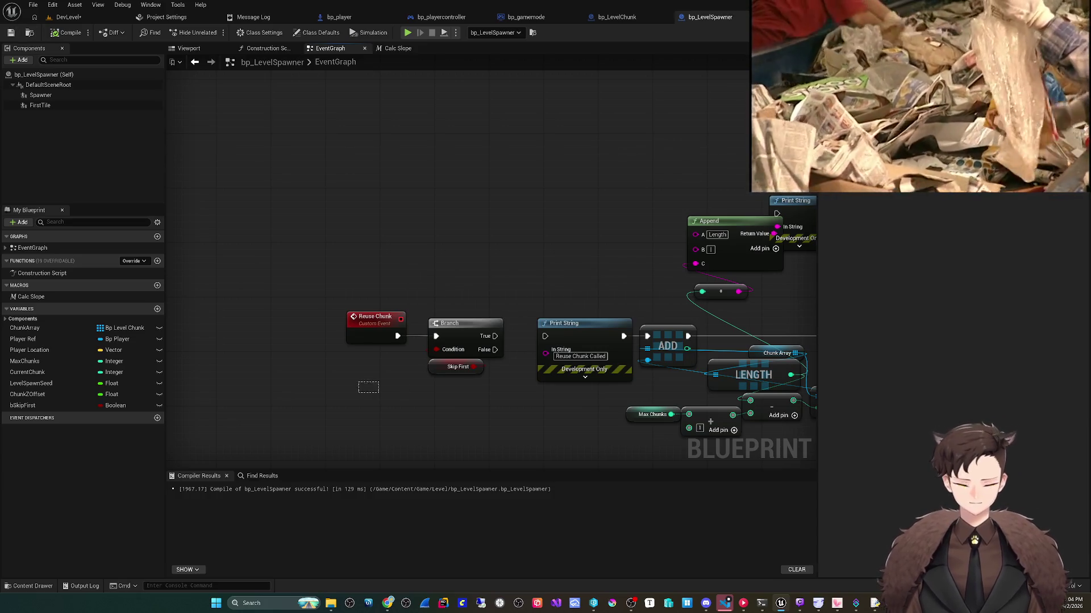
Step: Check the Skip First getter's default value and recompile with F7
drag(365, 384, 511, 311)
click(457, 367)
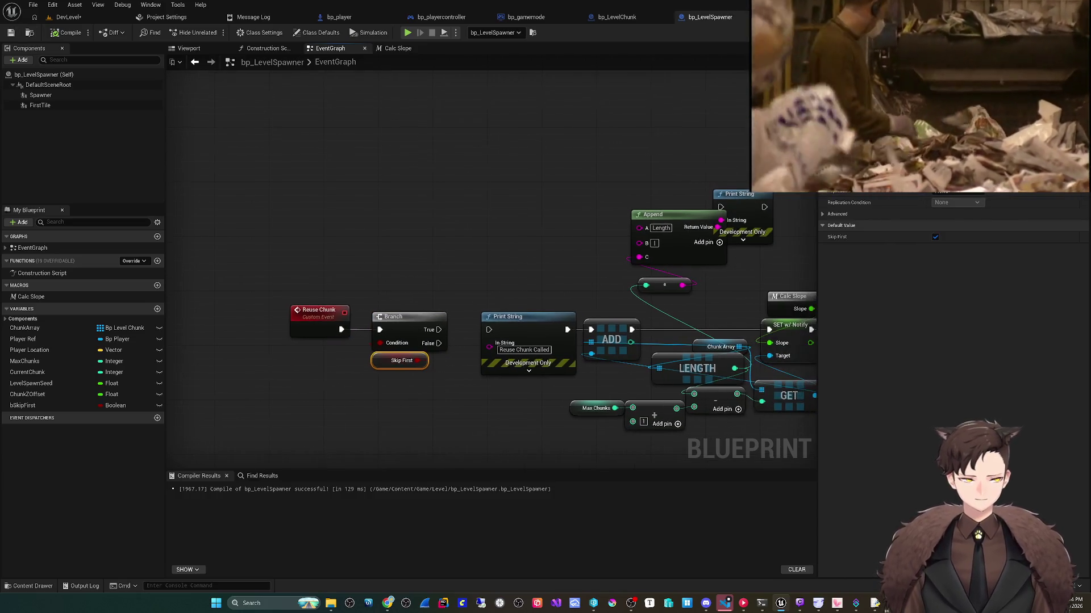
key(Escape)
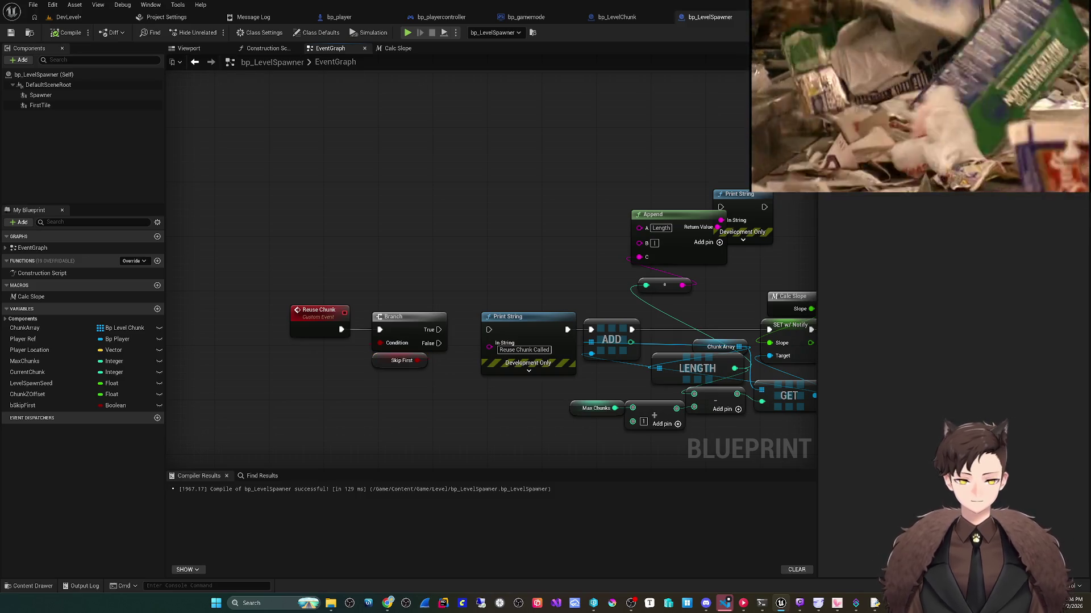
key(F7)
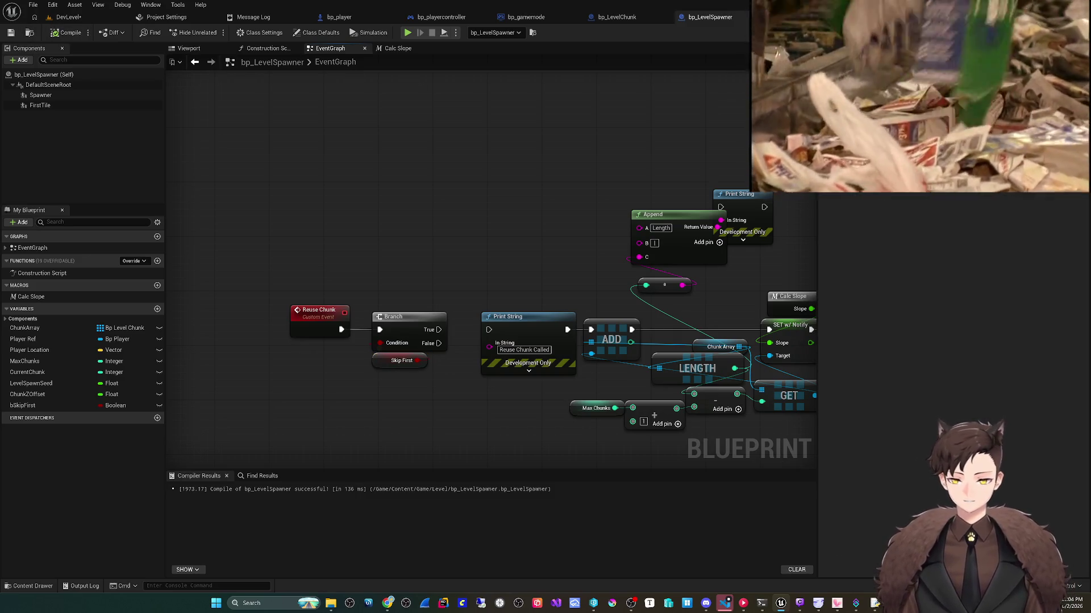
Step: Wire Branch True to a new SET Skip First and False to Print String, then save
mouse_move(34, 406)
mouse_down()
mouse_move(435, 281)
mouse_move(452, 250)
mouse_up()
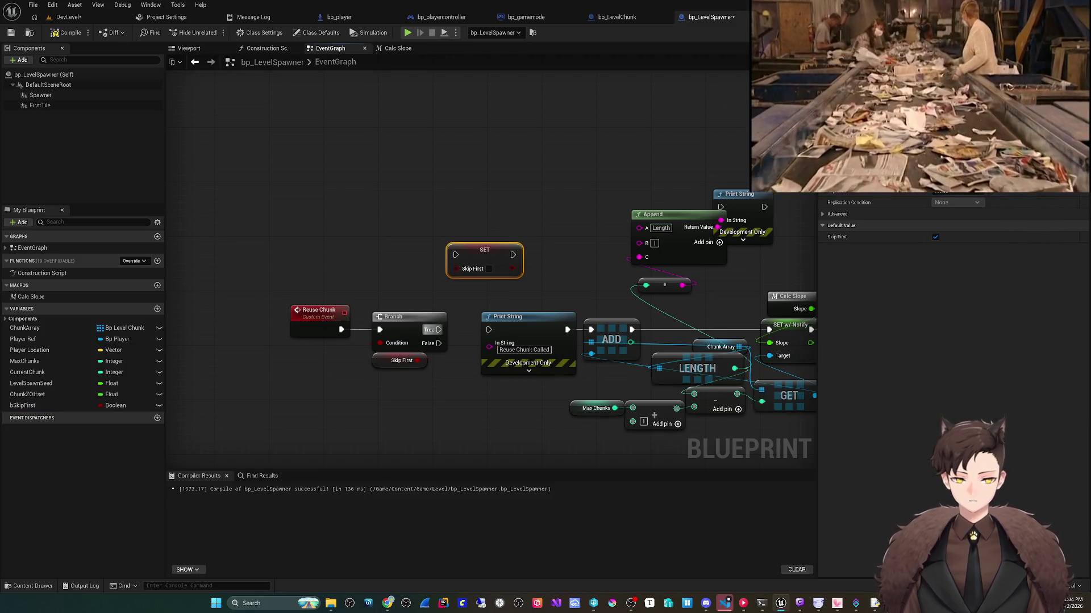
mouse_move(438, 330)
mouse_down()
mouse_move(455, 256)
mouse_move(498, 266)
mouse_up()
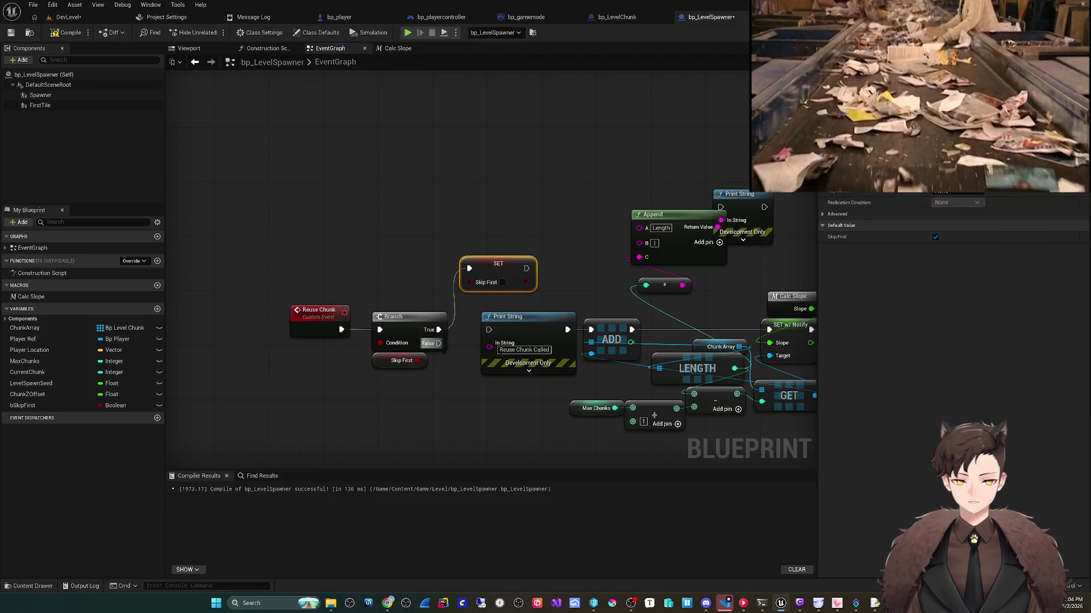
mouse_move(439, 343)
mouse_down()
mouse_move(560, 340)
mouse_move(488, 330)
mouse_up()
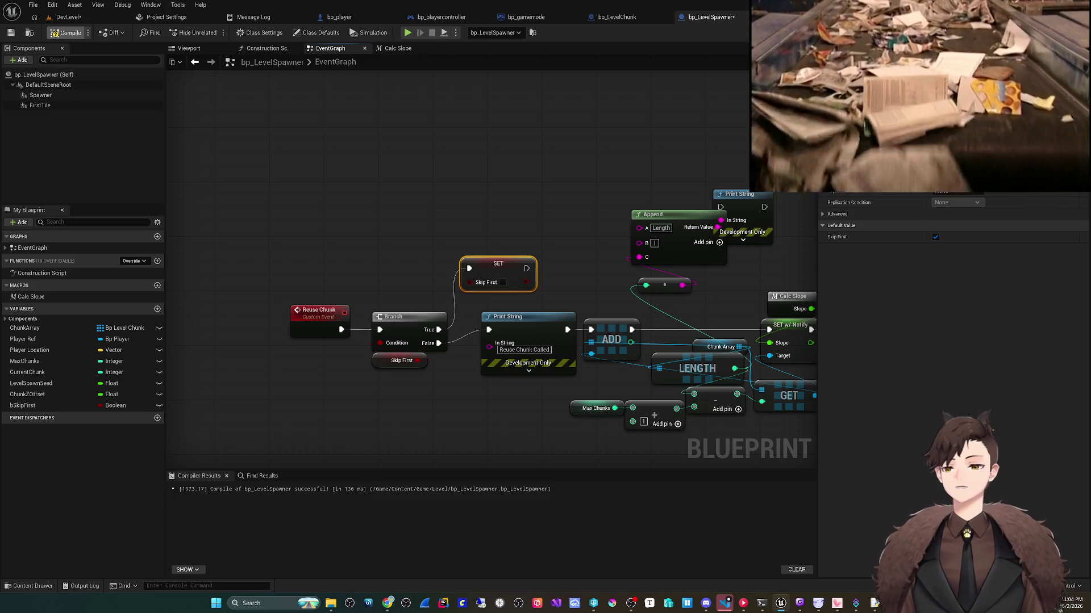
click(11, 32)
click(68, 17)
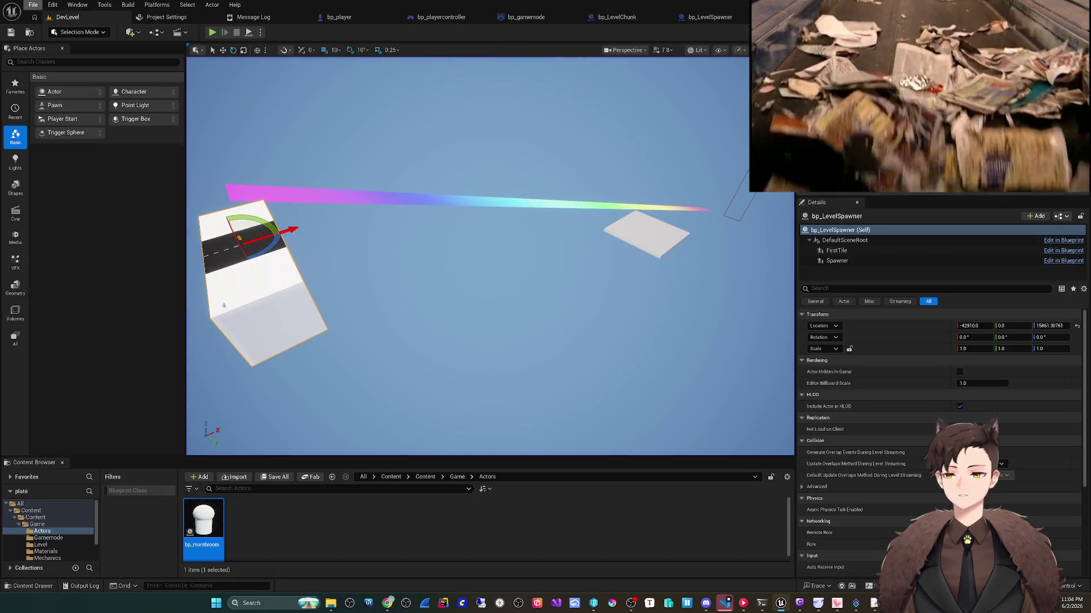
Step: Save DevLevel, playtest it to see 'Reuse Chunk Called', then return to bp_LevelSpawner
click(33, 4)
click(74, 122)
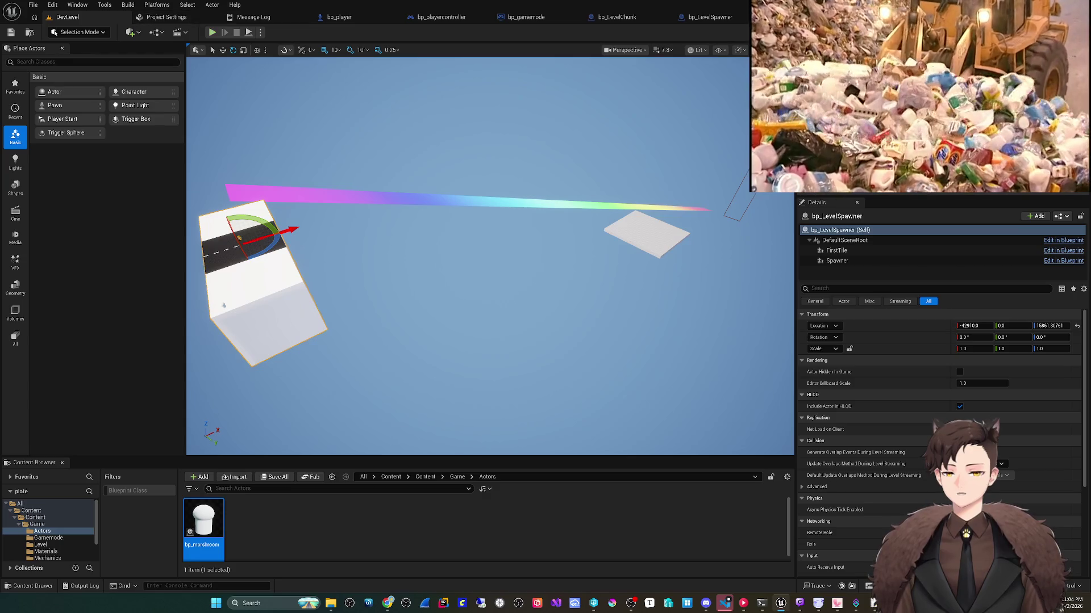
click(212, 32)
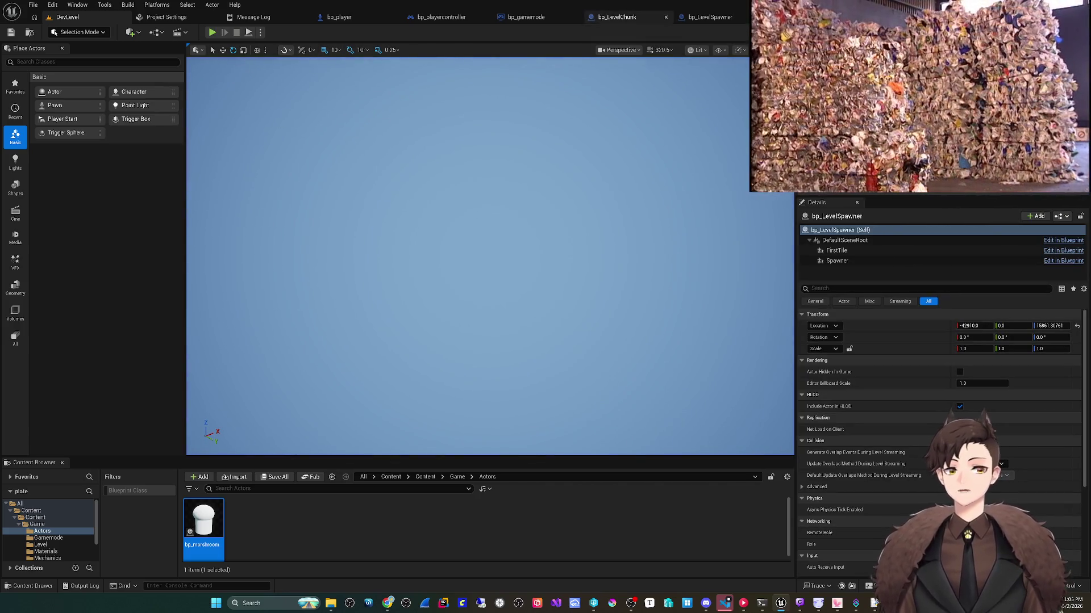
click(710, 17)
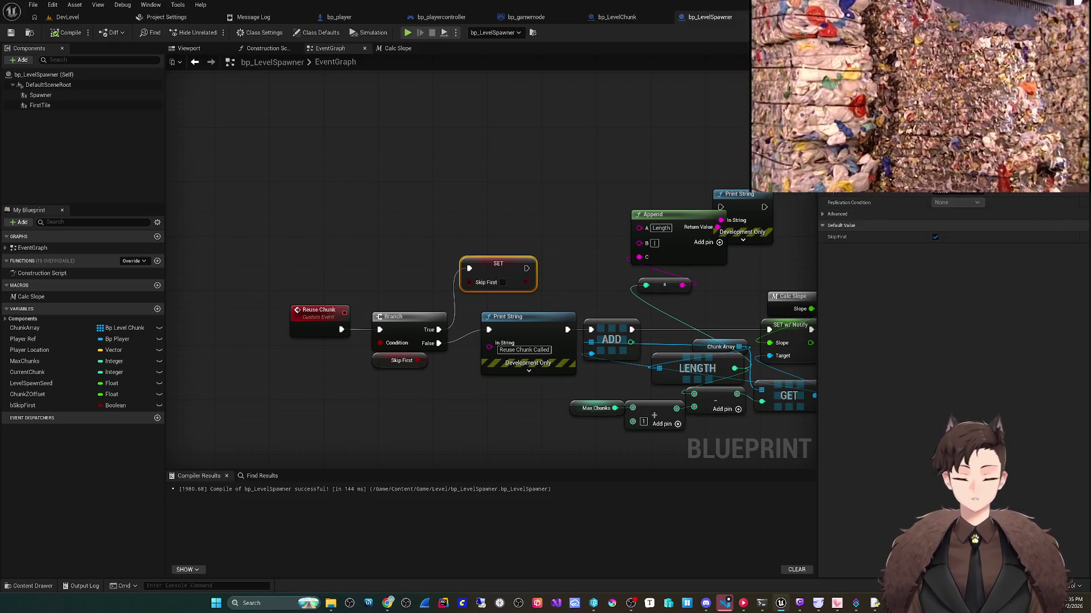
Step: Delete the debug Append, Print String and conversion nodes
scroll(637, 216, down, 2)
scroll(637, 216, up, 2)
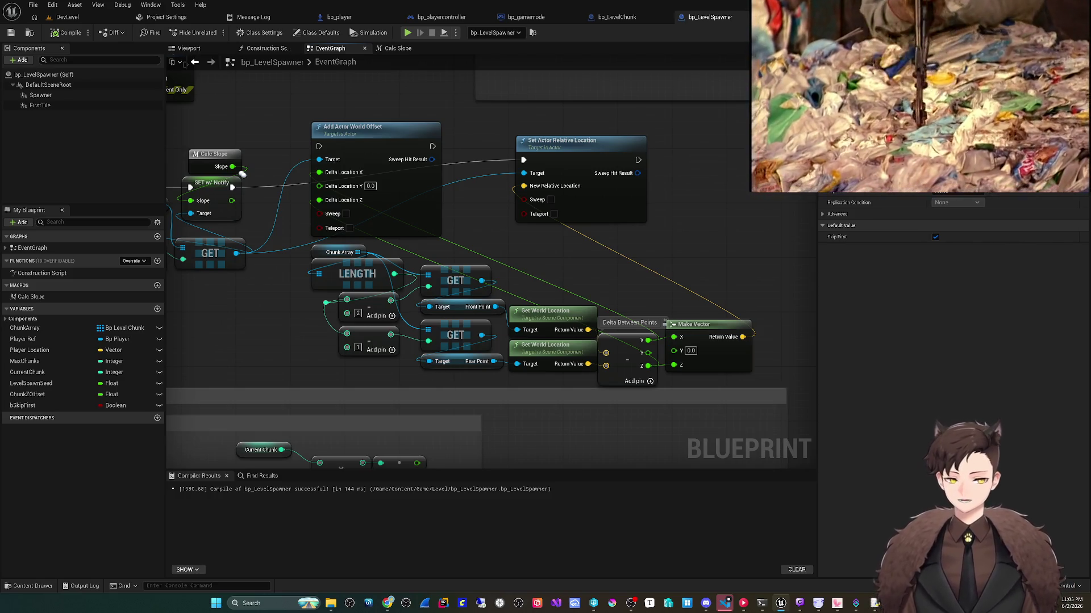
scroll(487, 360, down, 4)
scroll(486, 360, up, 4)
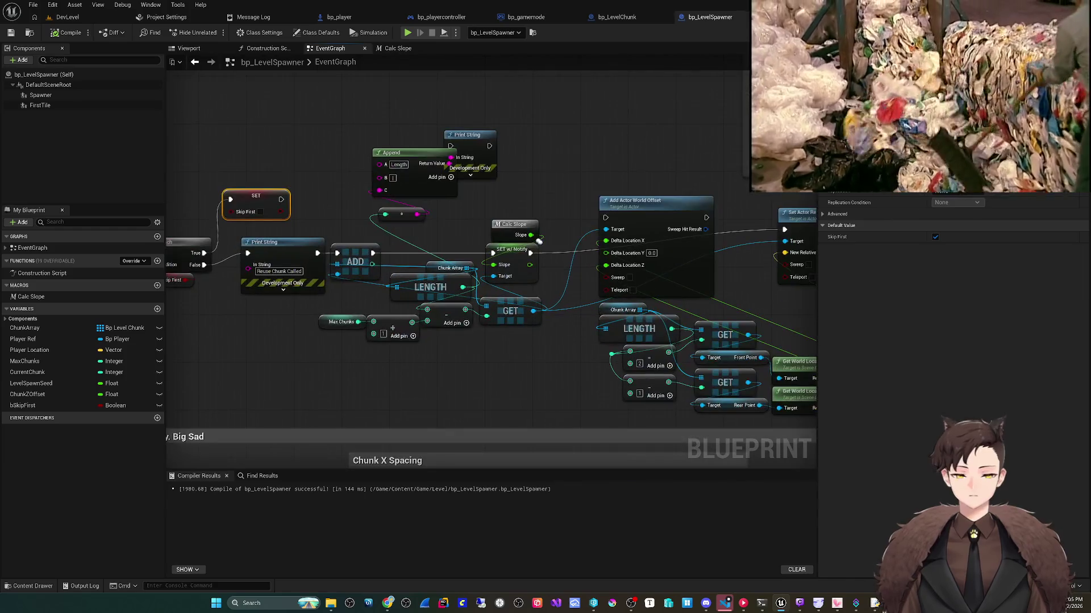
mouse_move(414, 235)
mouse_down()
mouse_move(462, 271)
mouse_move(465, 297)
mouse_up()
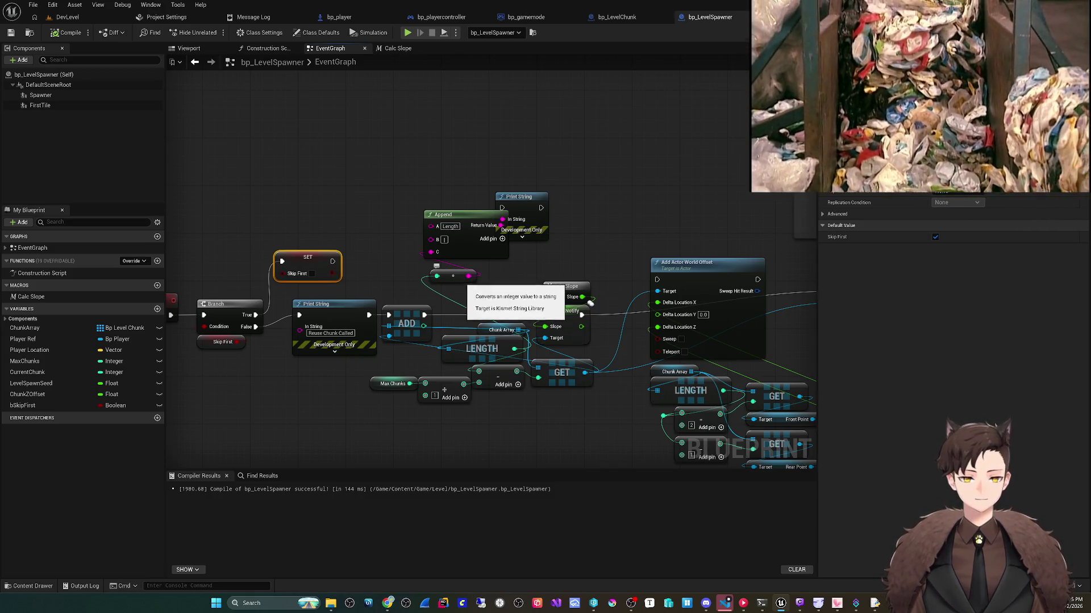
drag(467, 286, 535, 291)
drag(459, 184, 685, 281)
key(Delete)
Step: Move the large comment box aside and wrap the chunk-recycling nodes in a new comment
scroll(658, 301, down, 5)
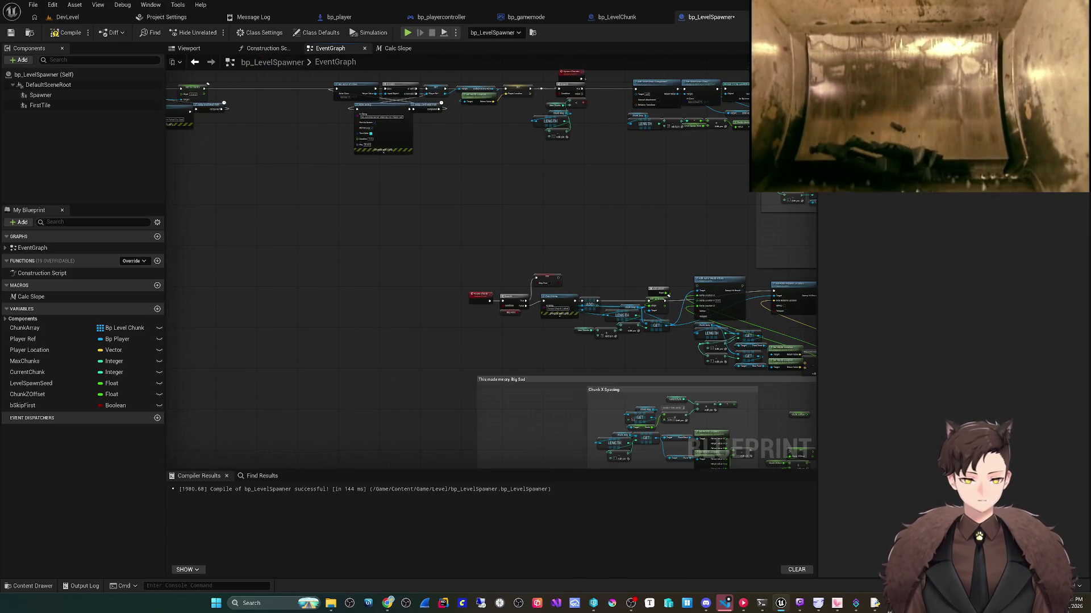
drag(681, 340, 536, 218)
scroll(675, 341, up, 2)
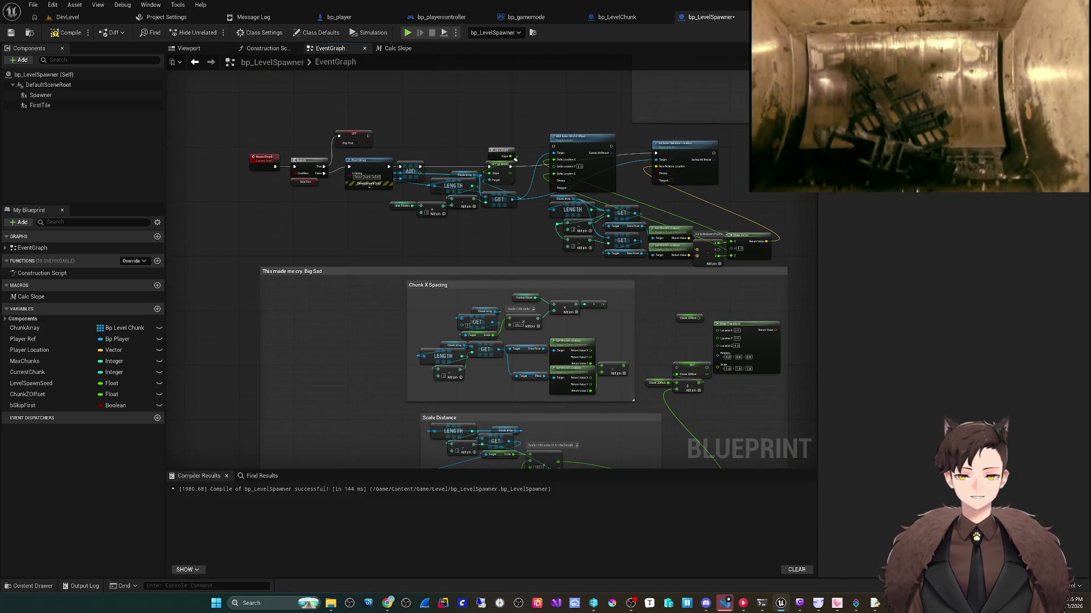
scroll(472, 162, down, 4)
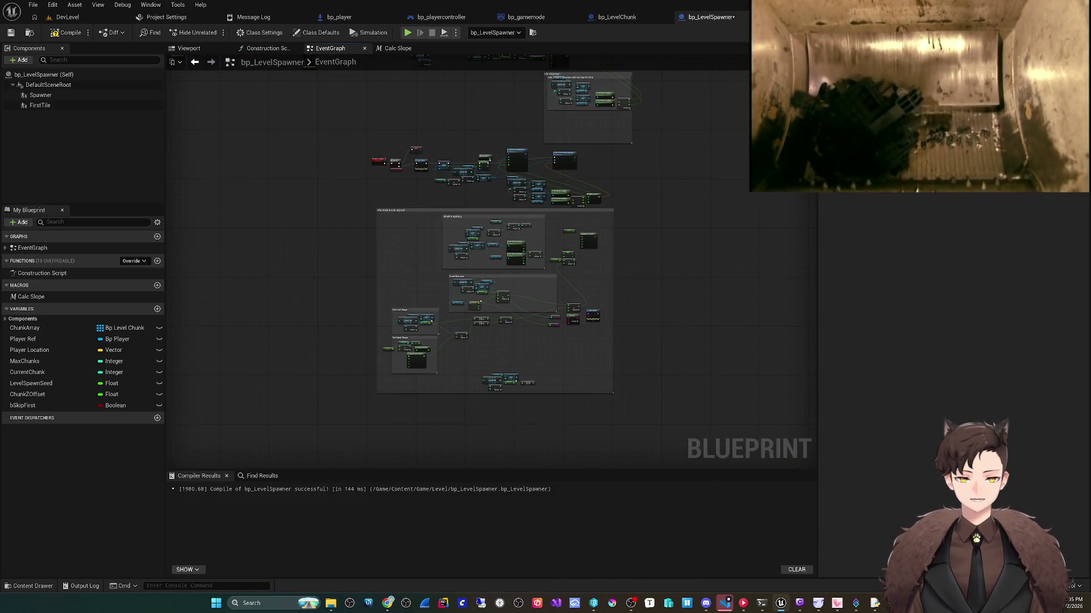
drag(497, 212, 396, 372)
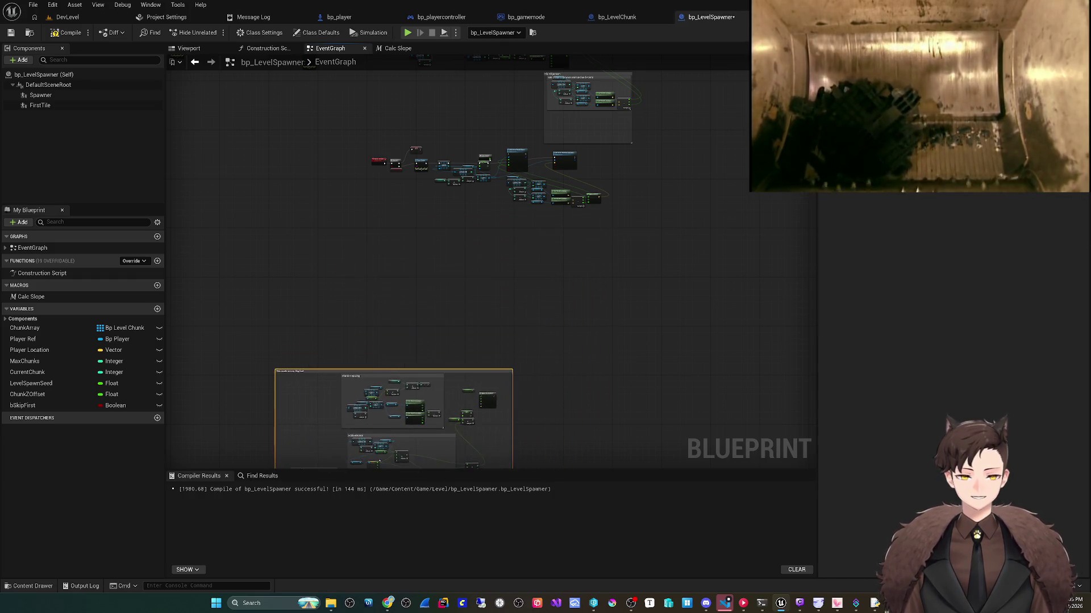
scroll(389, 244, up, 3)
mouse_move(274, 382)
mouse_down()
mouse_move(803, 195)
mouse_move(711, 182)
mouse_up()
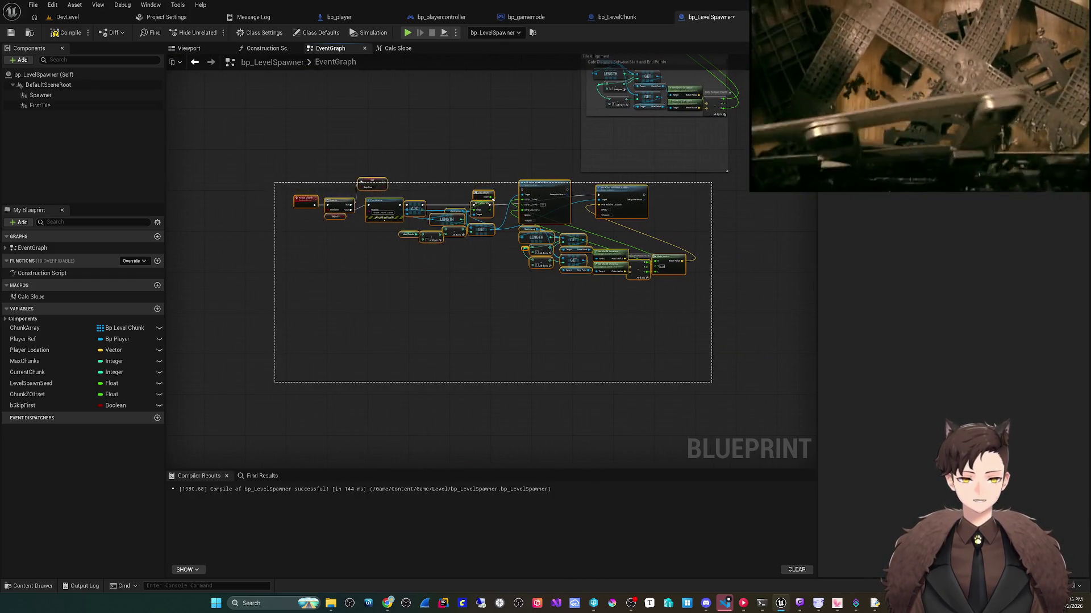
key(c)
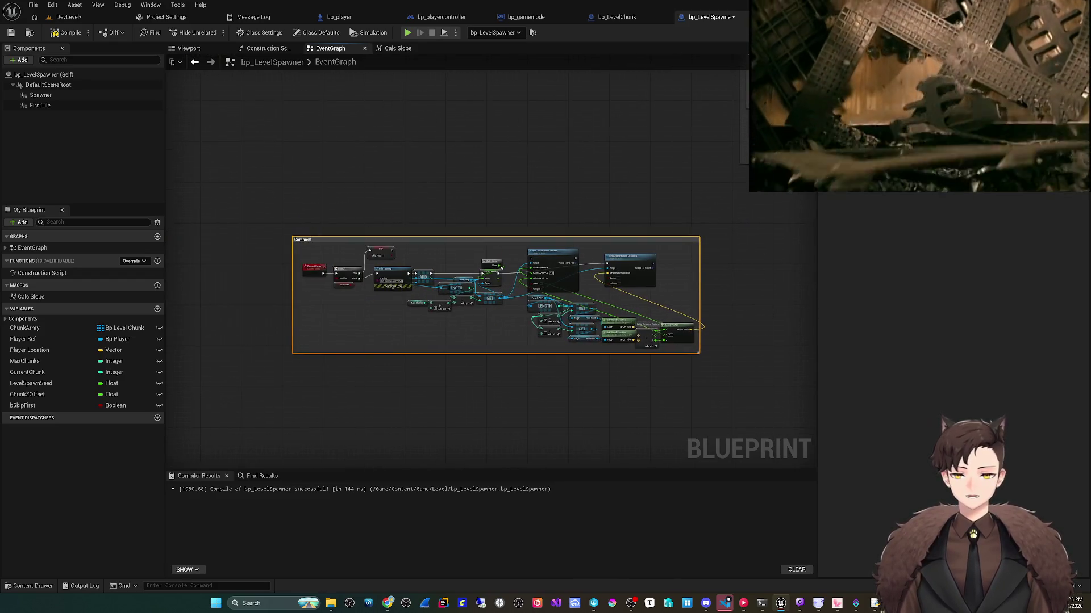
Step: Title the comment 'TO DO:: FIX WORLD LOCATION ISSUE' and tint it yellow
scroll(501, 267, up, 4)
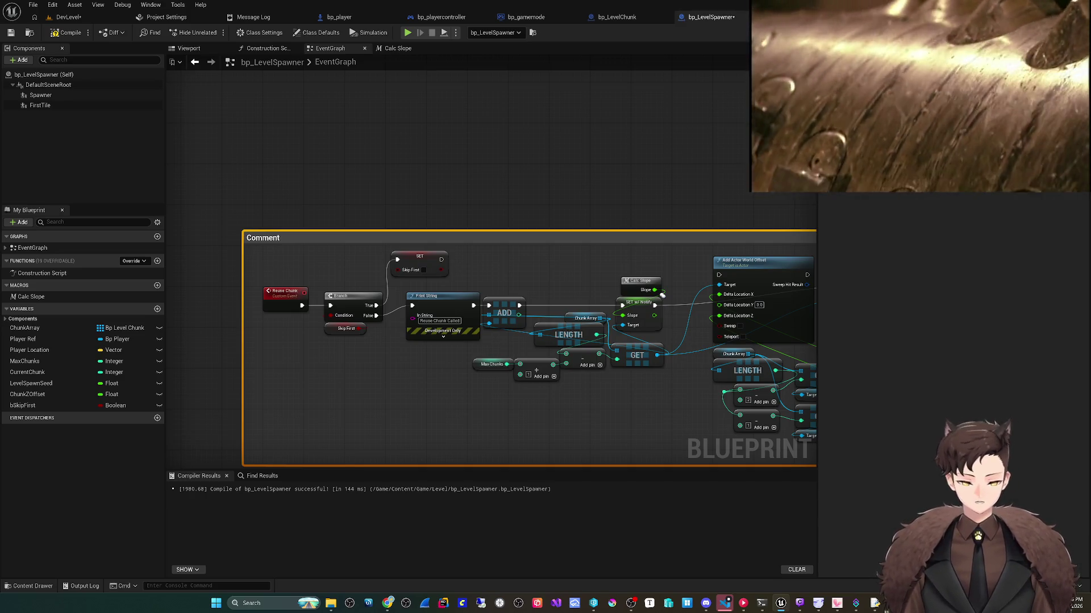
text(TO DO:: FIX WORLD LOCATION ISSUE)
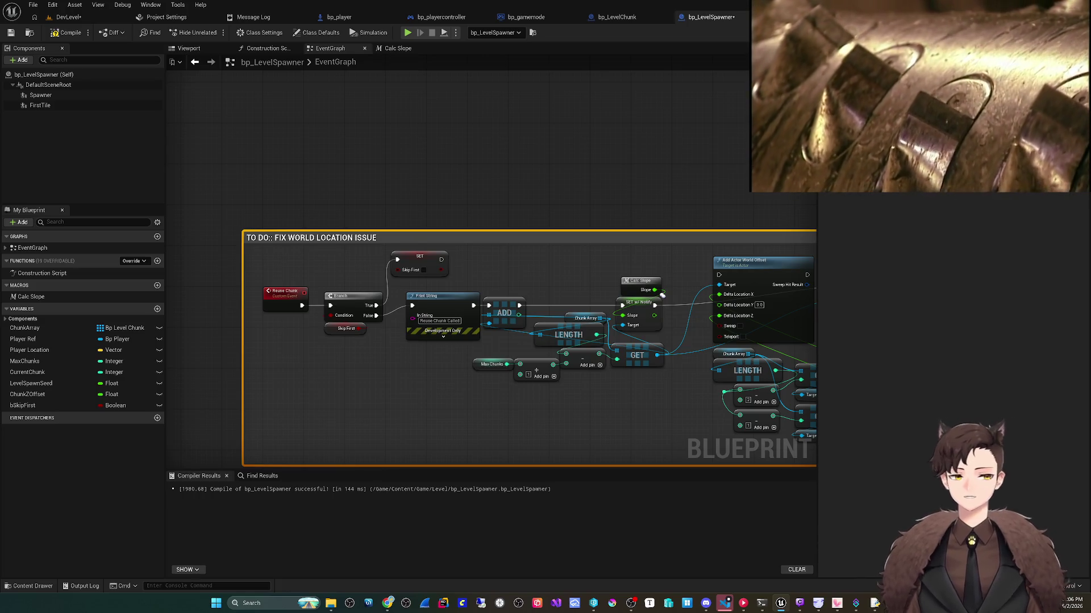
click(966, 171)
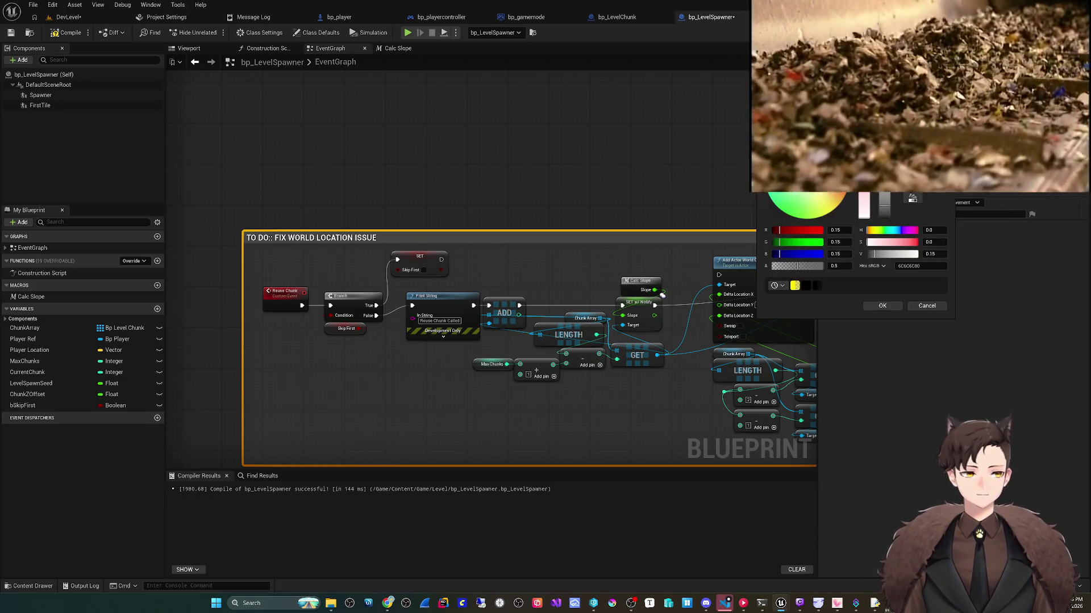
drag(841, 202, 884, 171)
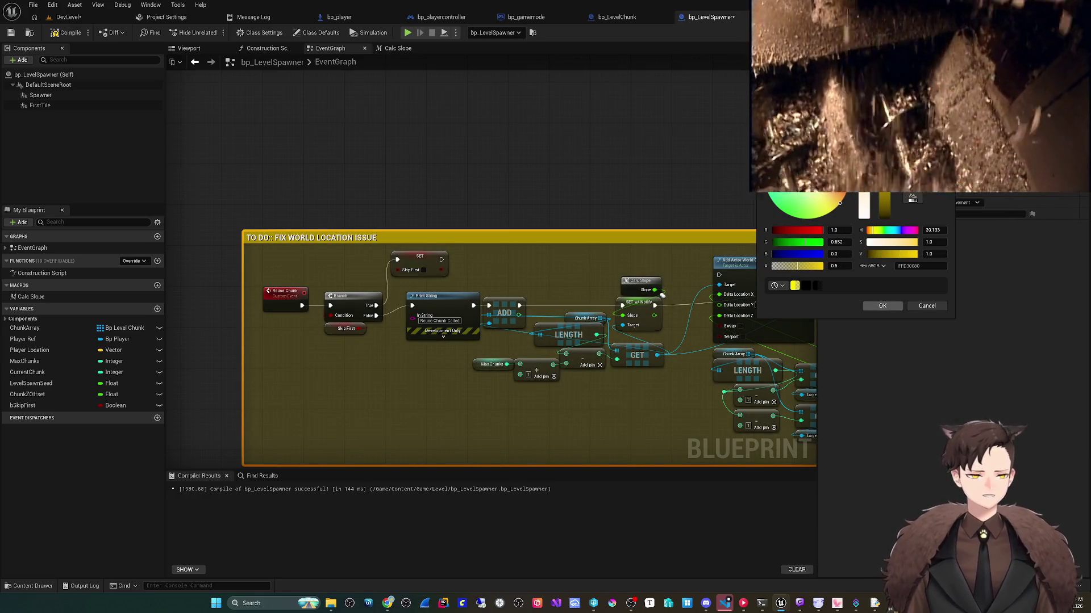
drag(840, 203, 842, 201)
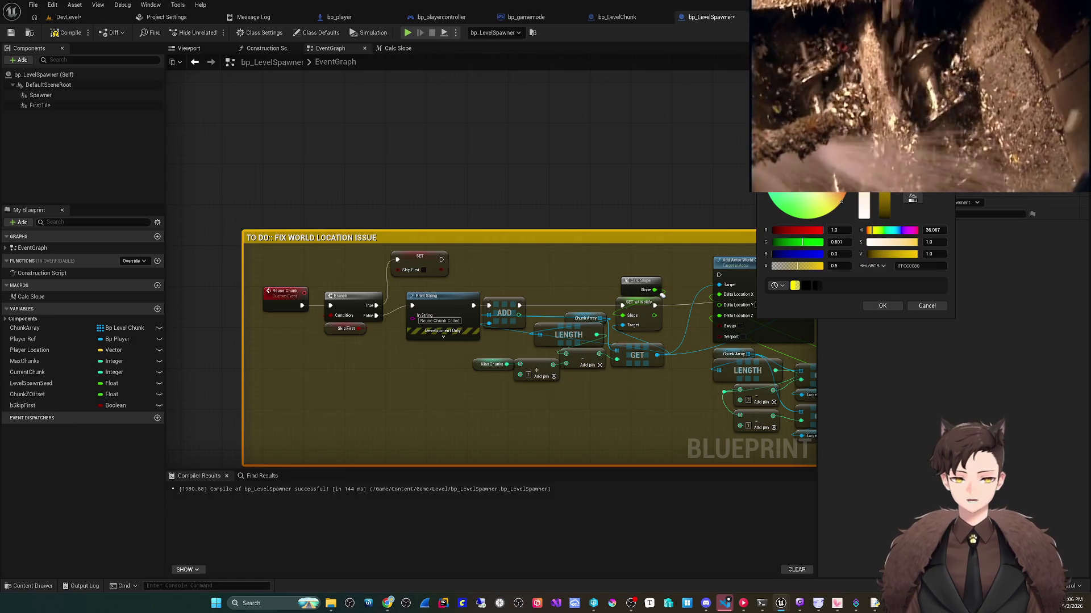
click(882, 306)
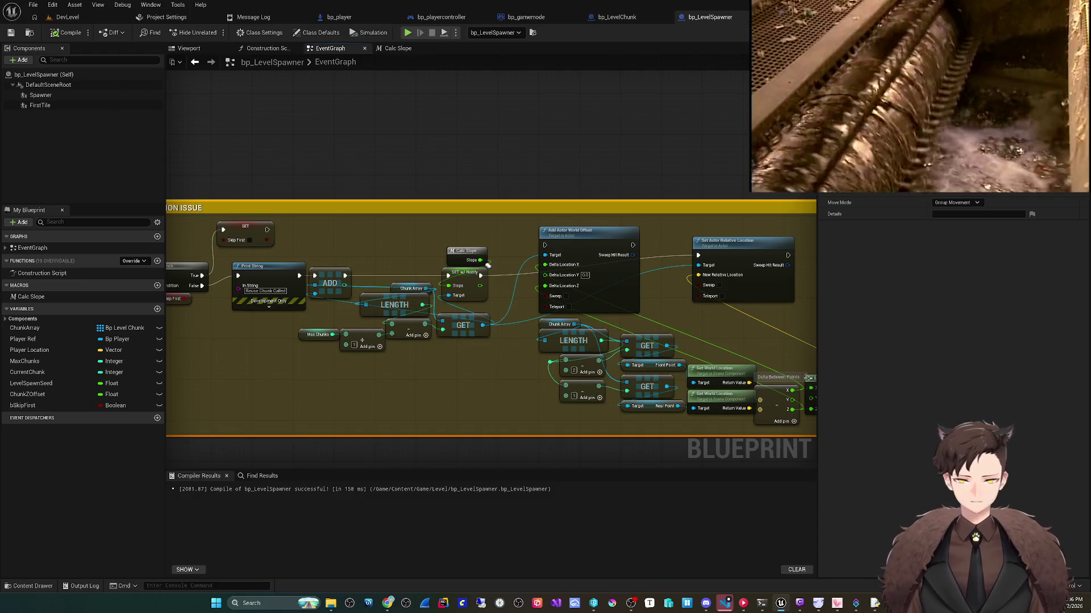
scroll(484, 316, up, 2)
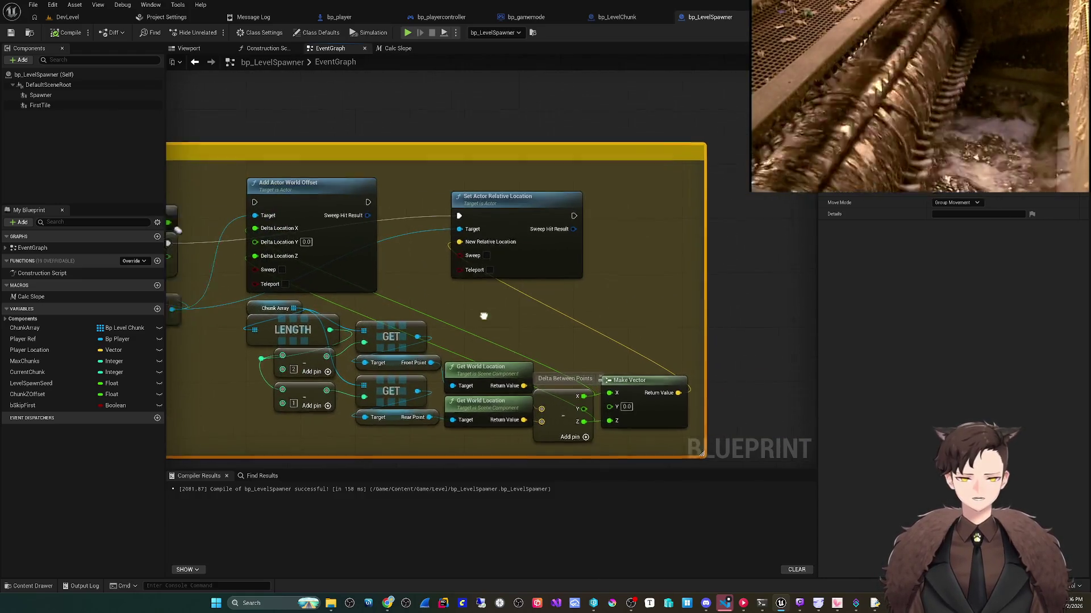
mouse_move(483, 317)
mouse_down()
mouse_move(377, 189)
mouse_move(371, 206)
mouse_move(377, 190)
mouse_move(453, 161)
mouse_up()
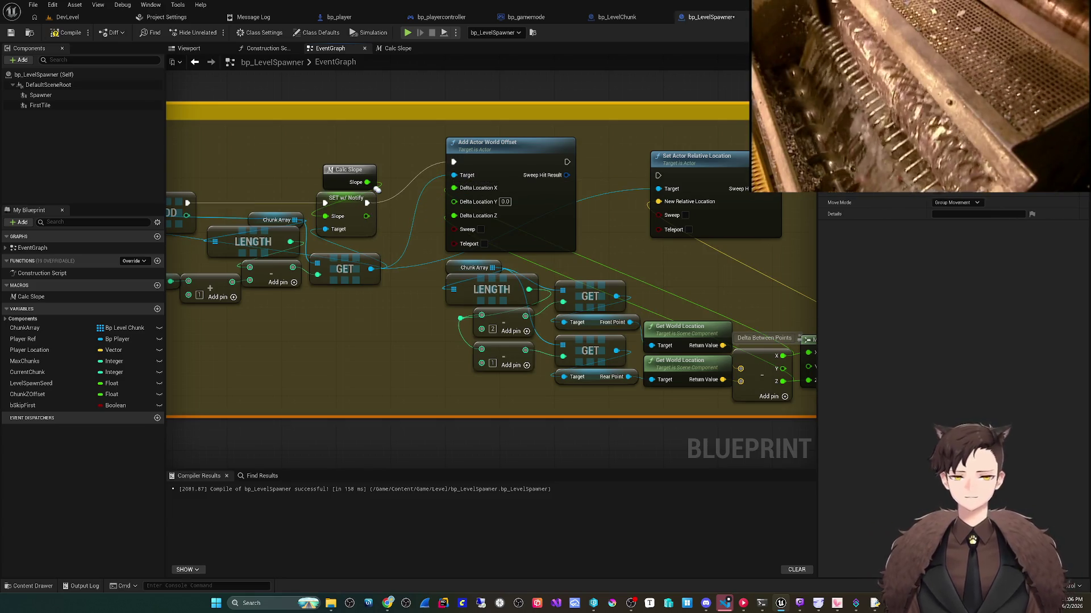
click(67, 17)
click(212, 32)
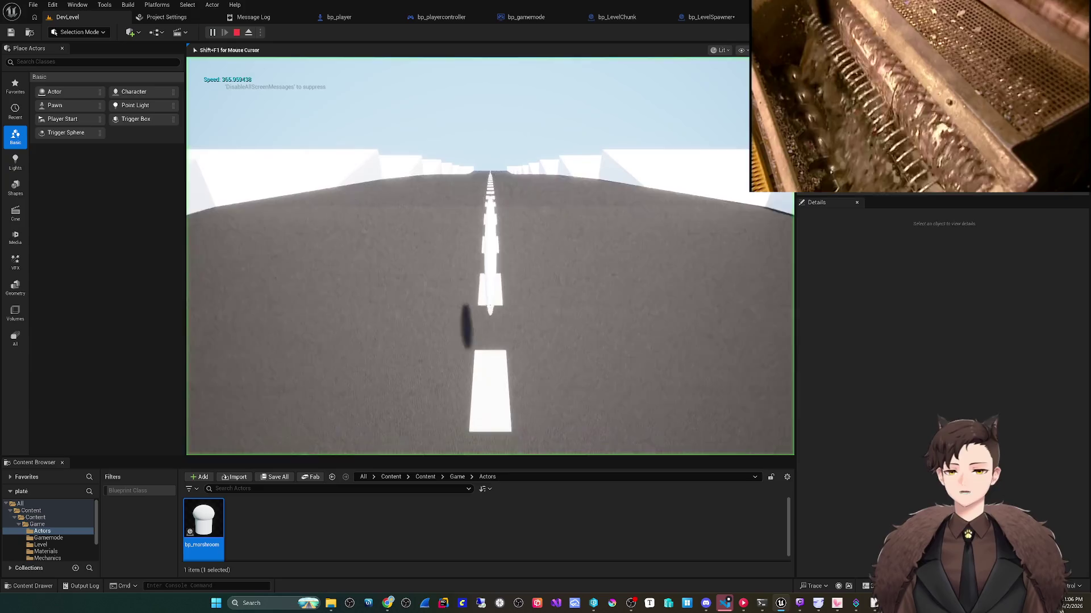
key(F8)
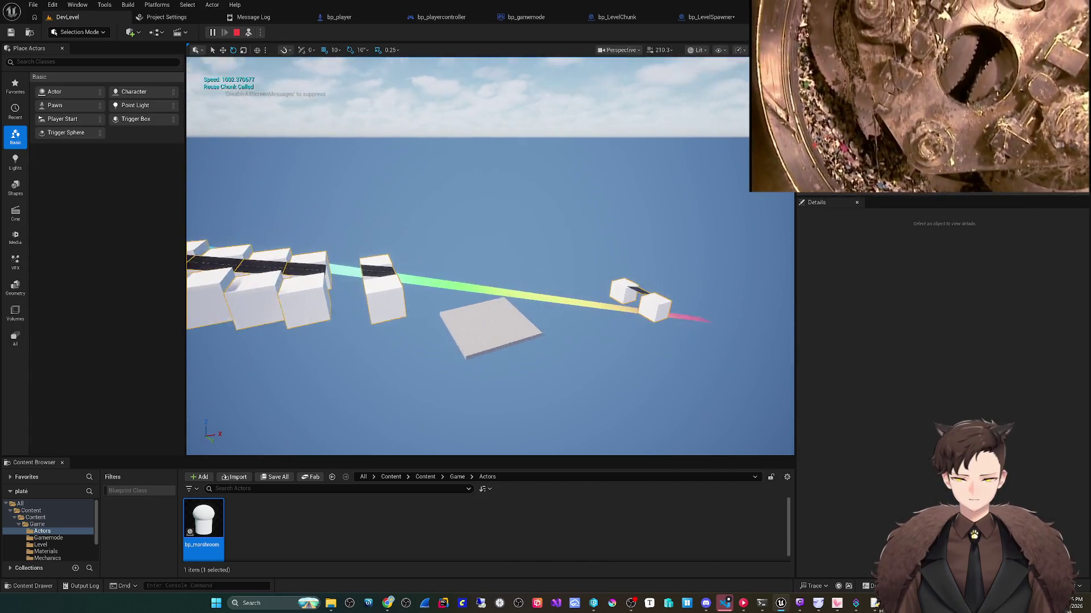
key(Escape)
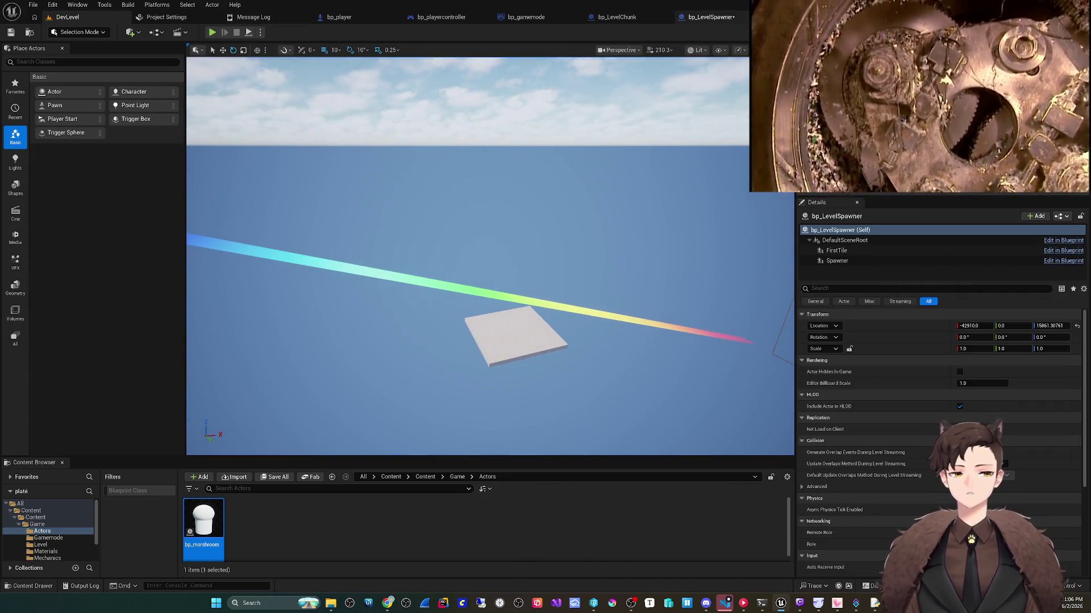
click(707, 17)
scroll(491, 258, down, 2)
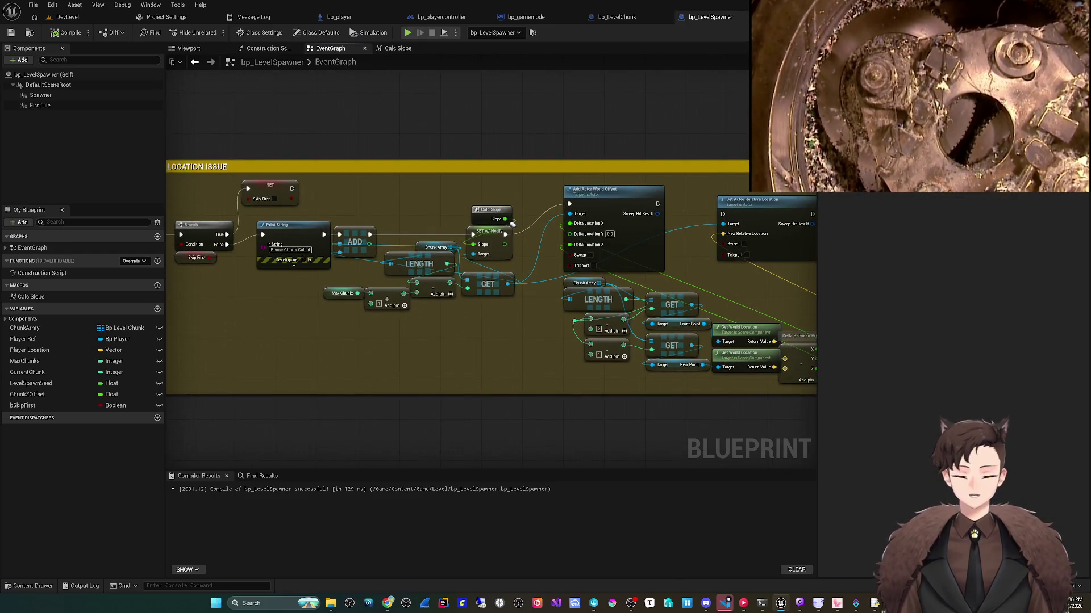
Step: Raise the Set Actor Relative Location node, then play DevLevel to watch the chunks spawn
scroll(512, 224, up, 5)
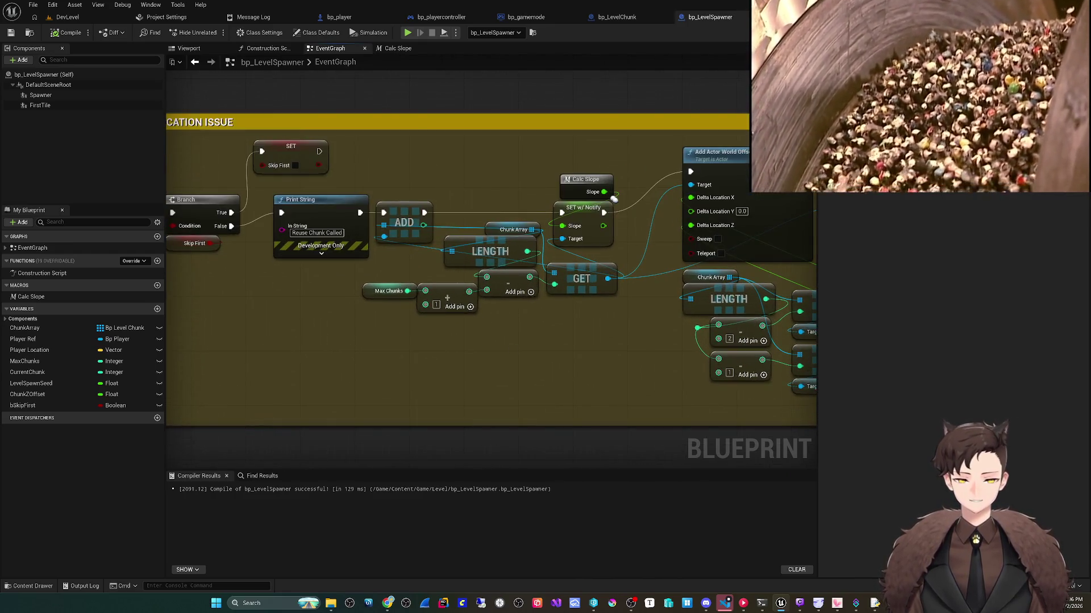
click(614, 198)
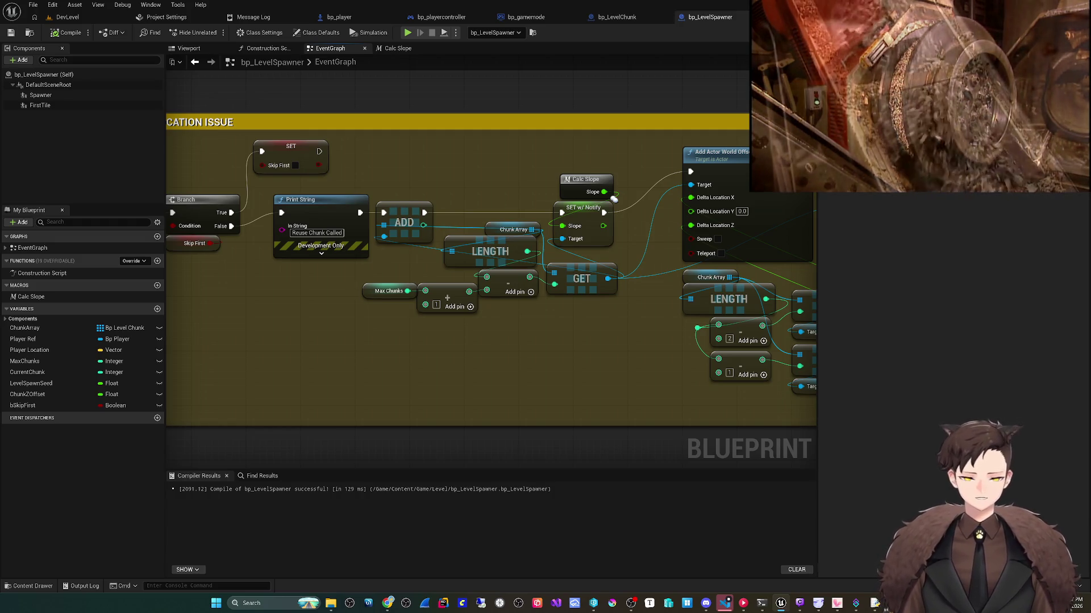
drag(453, 367, 447, 388)
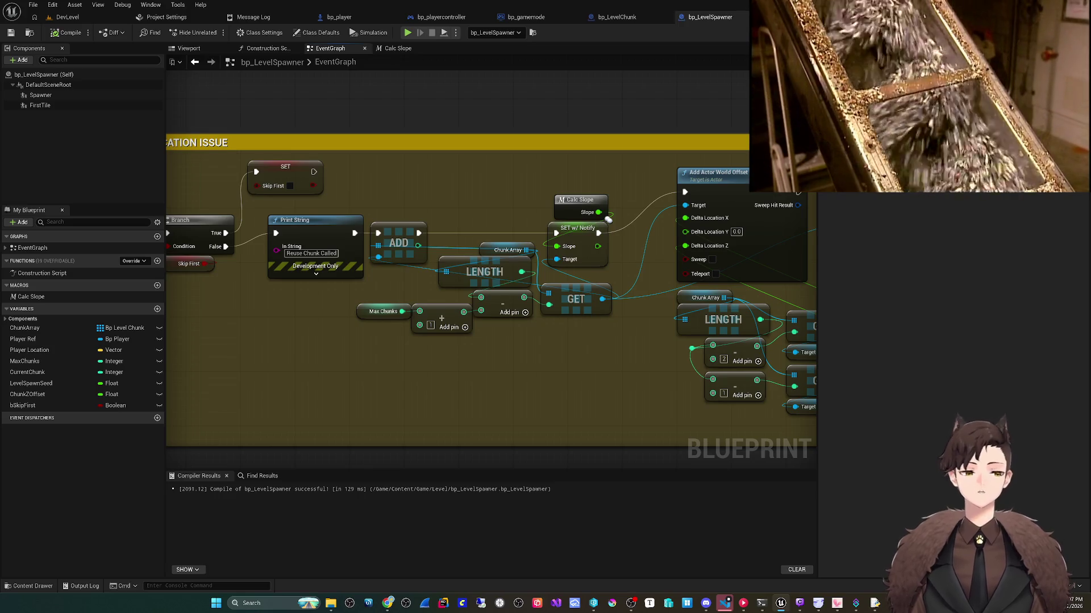
mouse_move(608, 220)
mouse_down()
mouse_move(581, 236)
mouse_move(326, 241)
mouse_up()
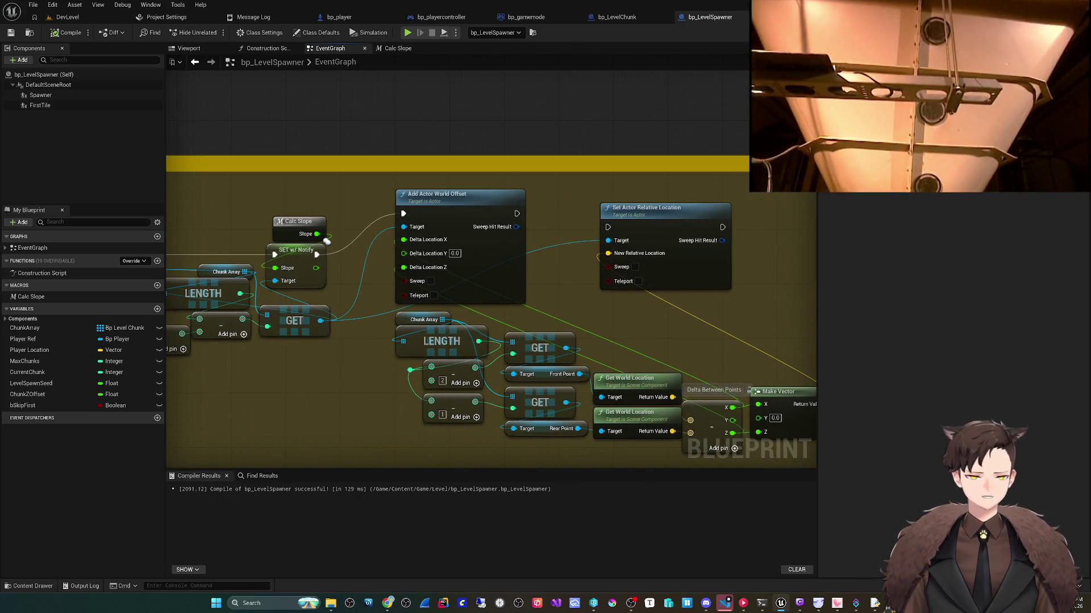
drag(648, 208, 654, 166)
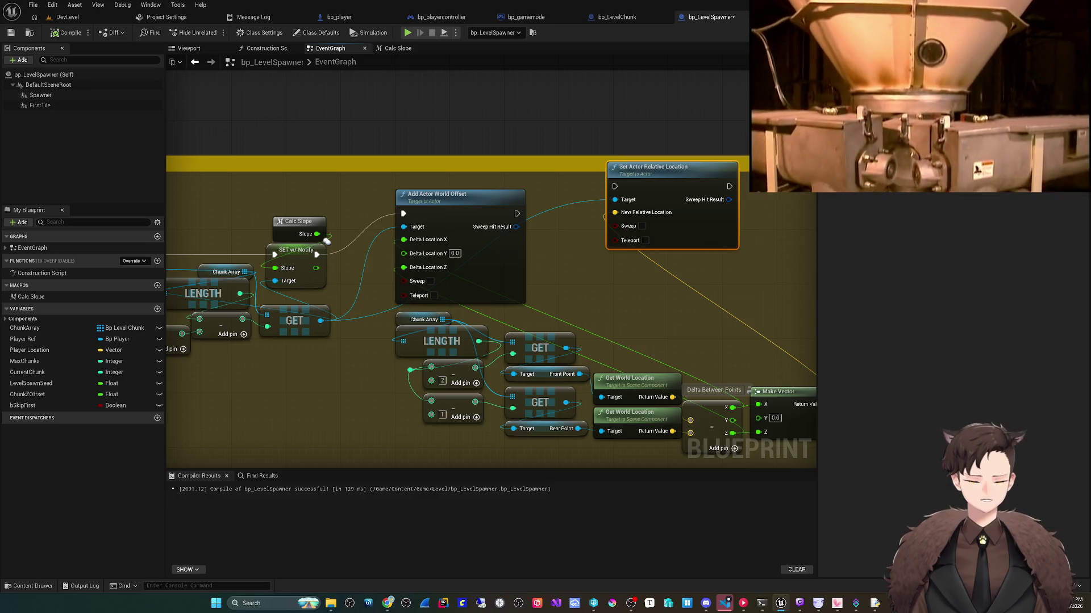
mouse_move(651, 304)
mouse_down()
mouse_move(628, 263)
mouse_move(660, 243)
mouse_move(723, 235)
mouse_up()
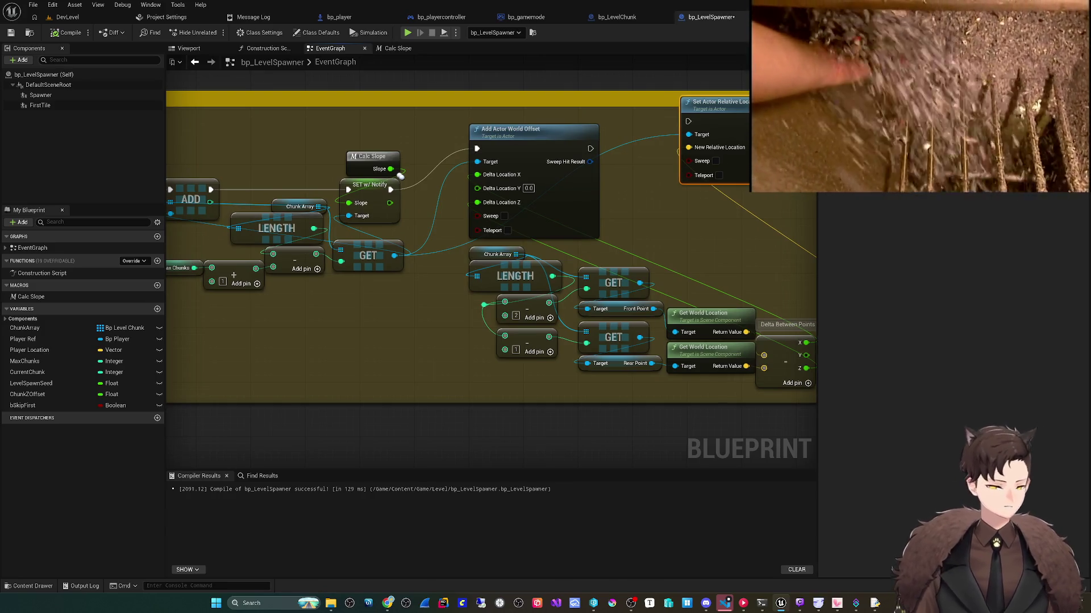
mouse_move(401, 176)
mouse_down()
mouse_move(568, 193)
mouse_move(591, 222)
mouse_up()
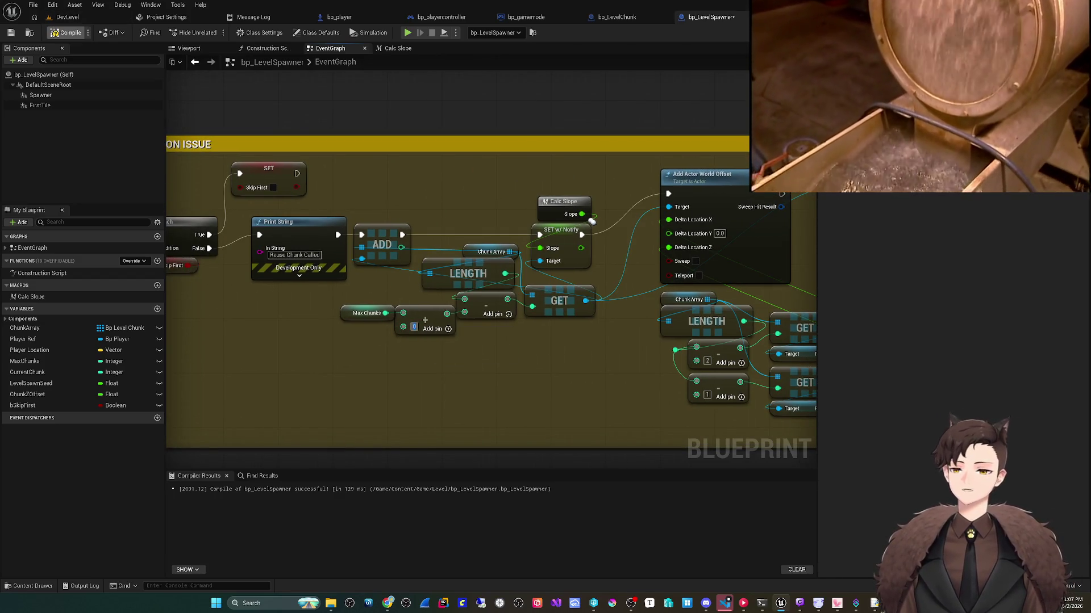
click(67, 17)
click(212, 32)
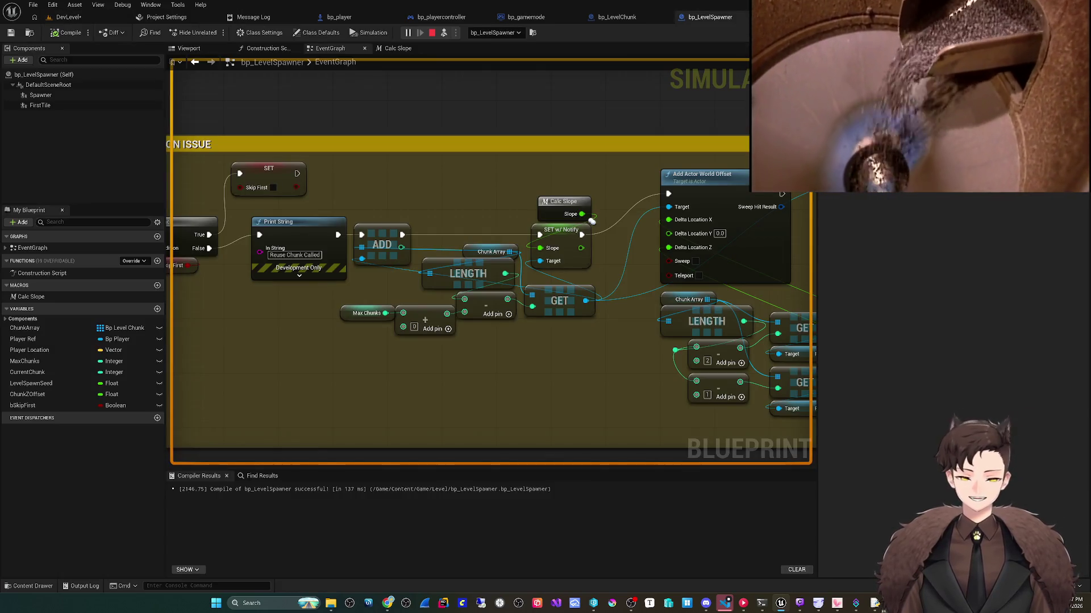
Step: Enter 1 as the constant beside Max Chunks, then review the GET, offset and SET nodes
click(414, 327)
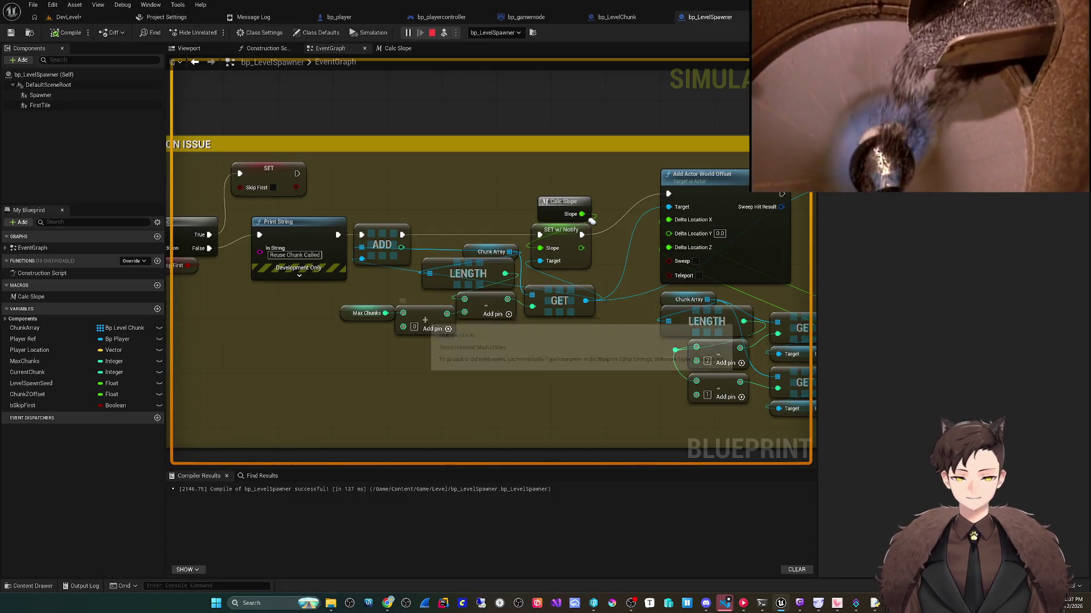
text(1)
key(Return)
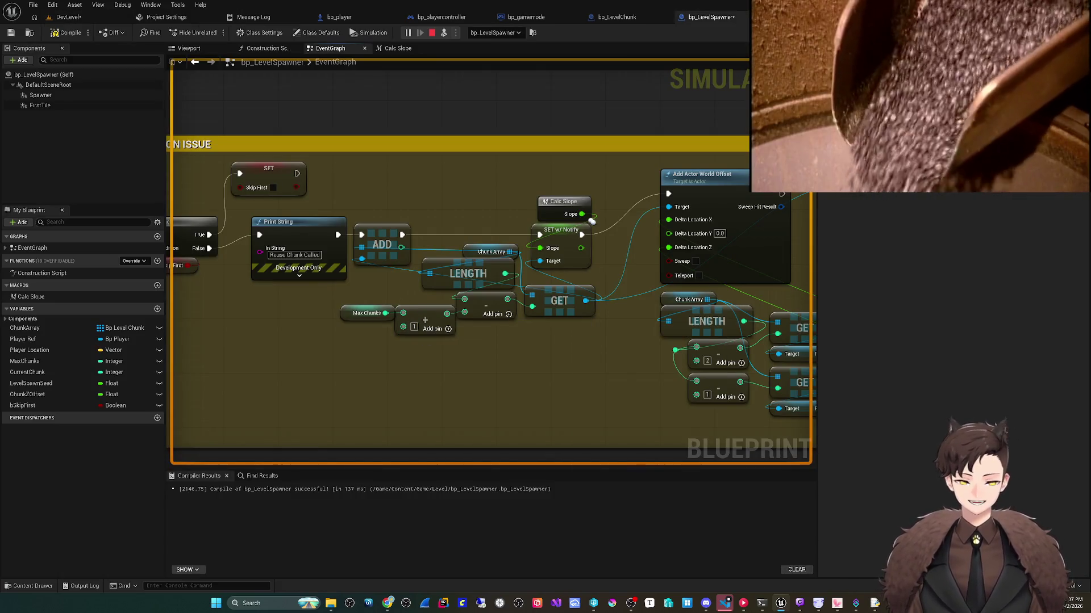
drag(592, 221, 449, 234)
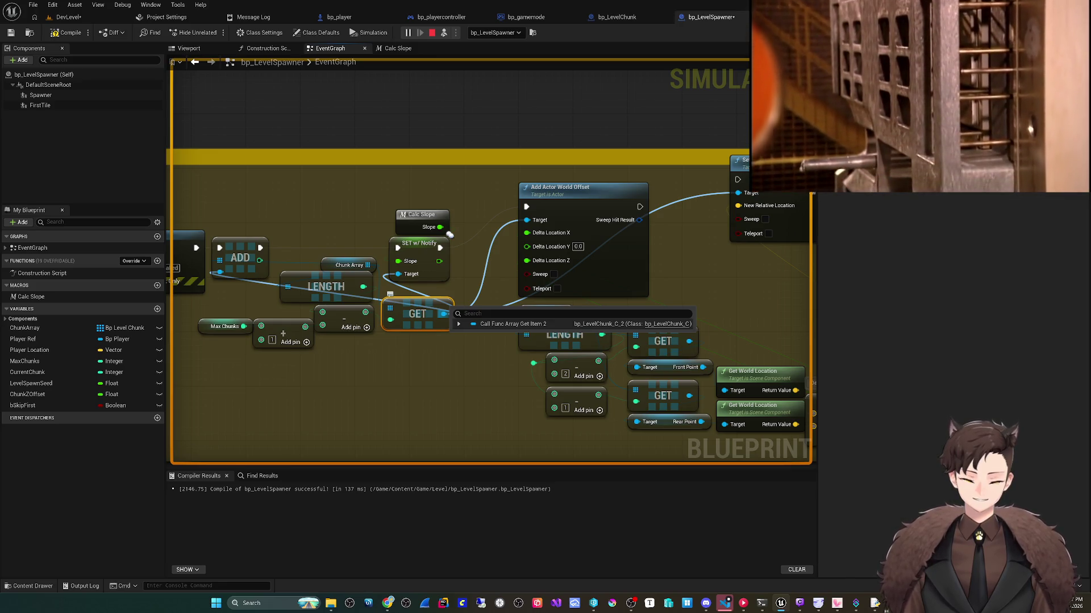
drag(448, 234, 531, 226)
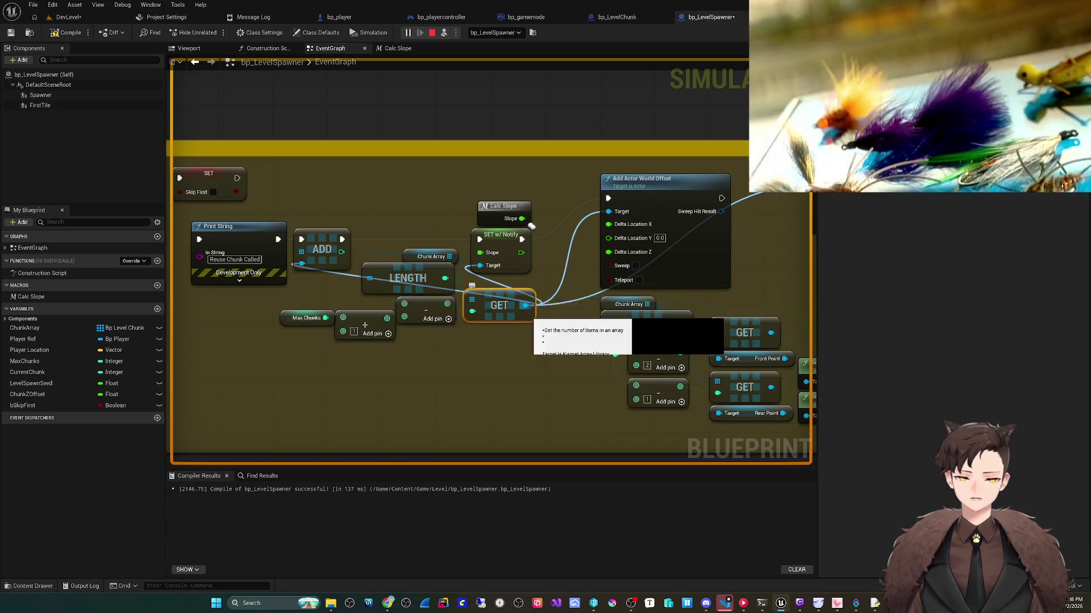
scroll(511, 340, down, 5)
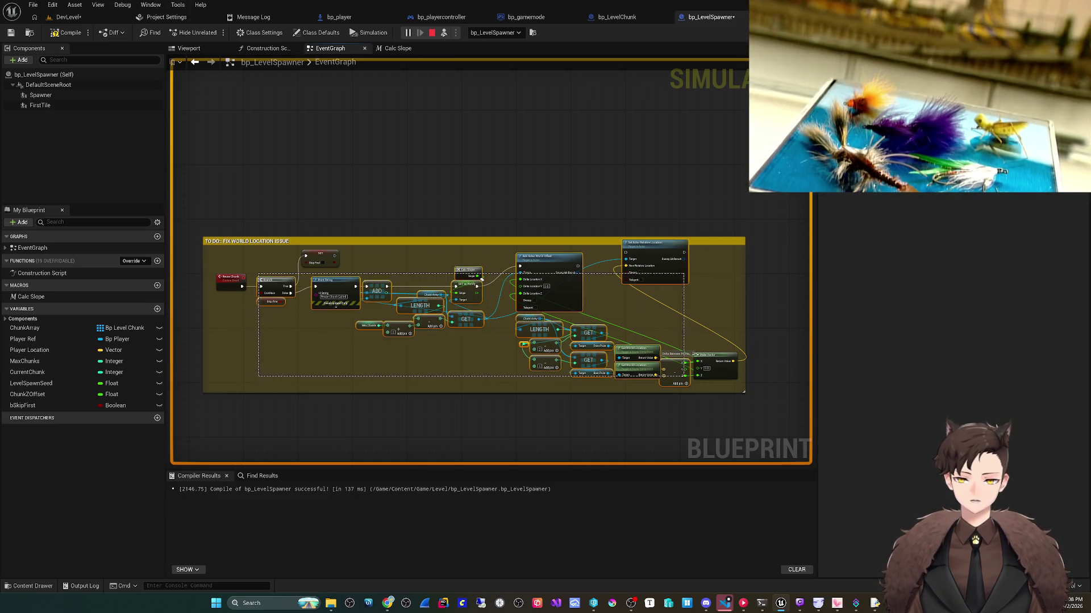
Step: Collapse the selected nodes into a function named 'Recycle Chunk Logic' and open its graph
right_click(679, 272)
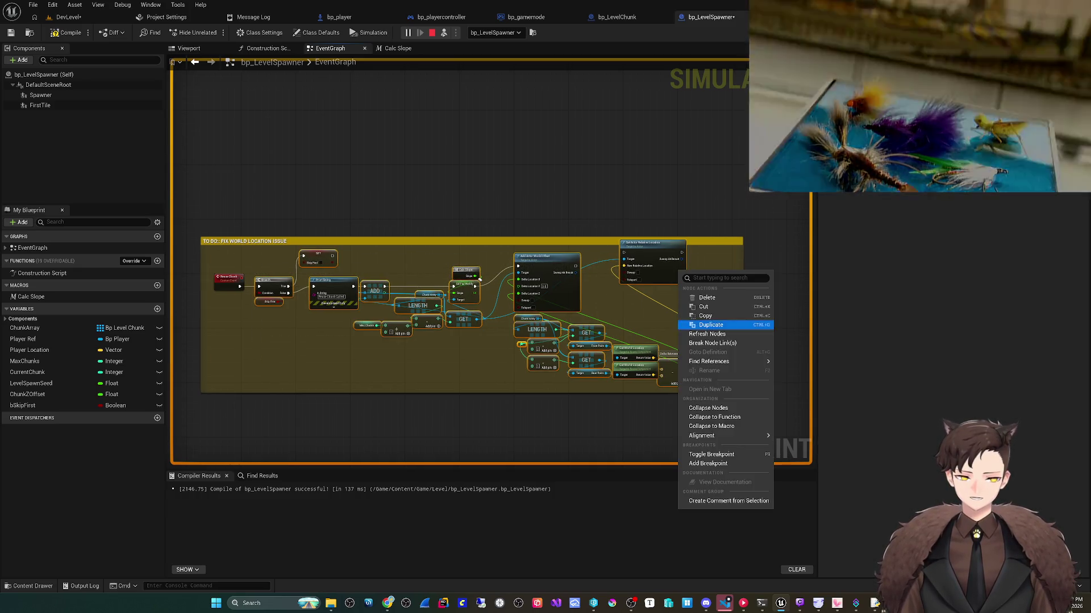
click(714, 417)
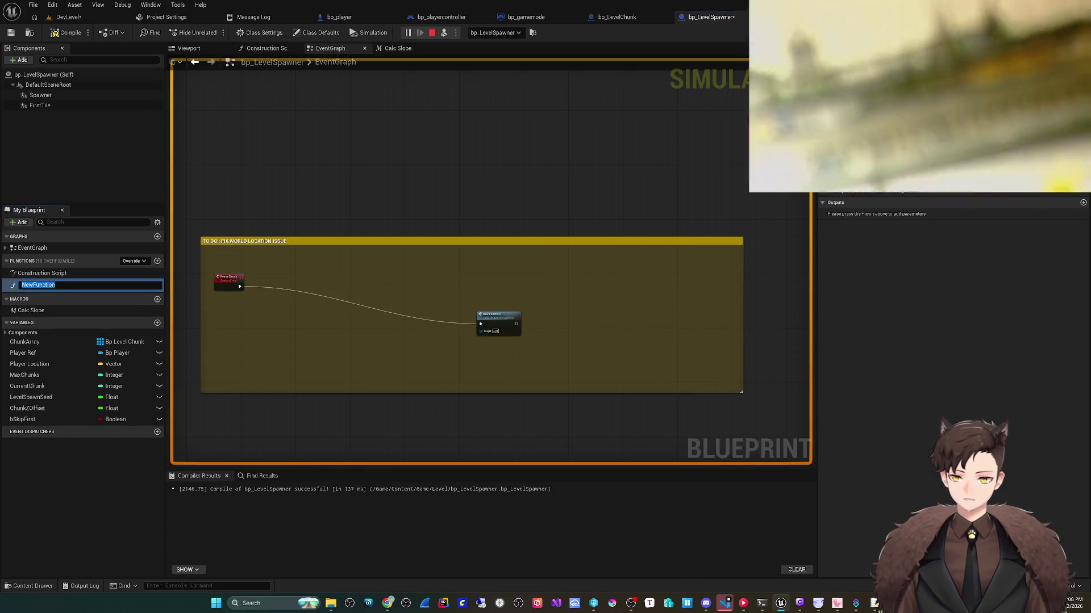
text(R)
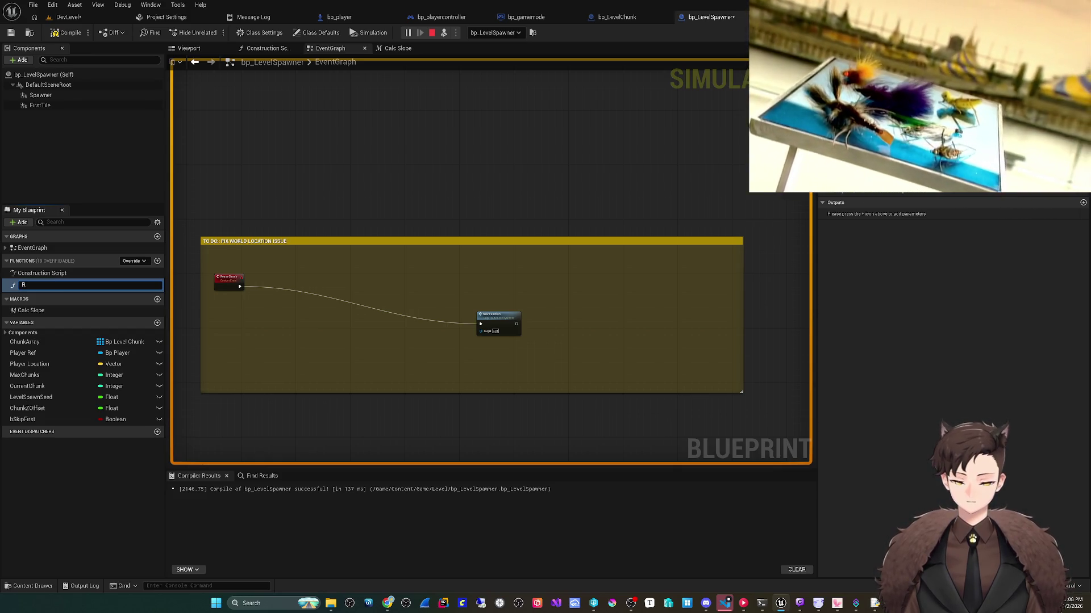
text(ecyc)
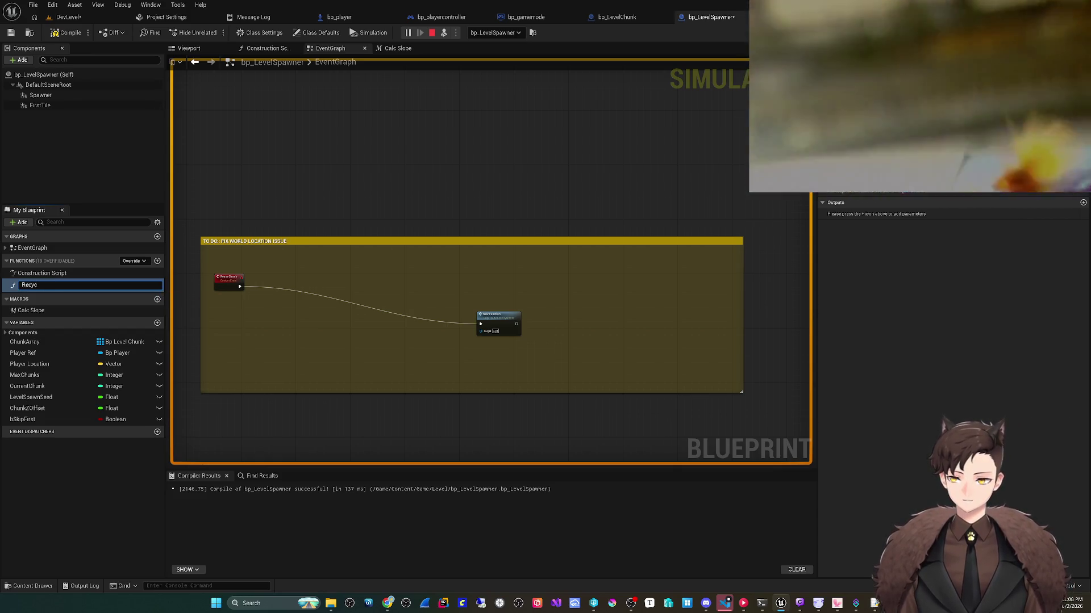
text(le Chunk Lo)
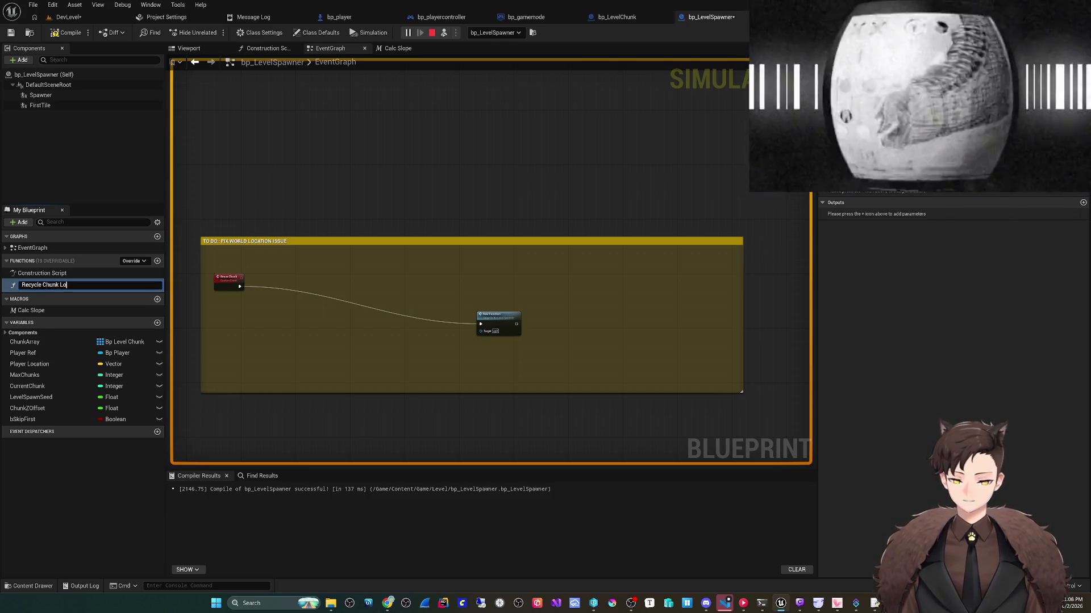
text(gic)
key(Return)
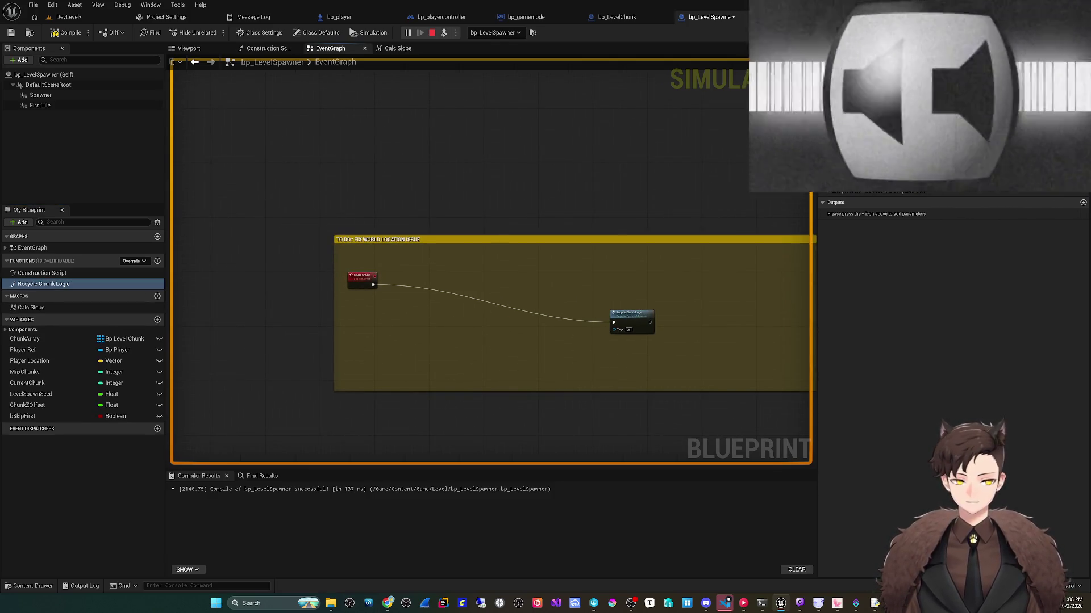
drag(632, 313, 404, 279)
double_click(405, 279)
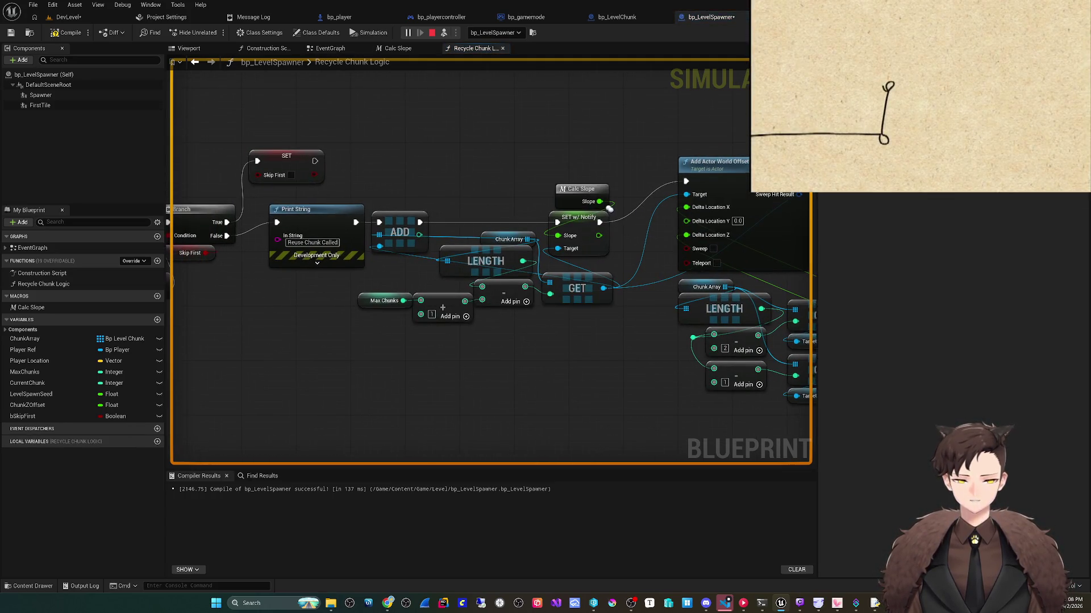
Step: Explore connections from the GET output, cancelling both node searches without adding anything
right_click(578, 296)
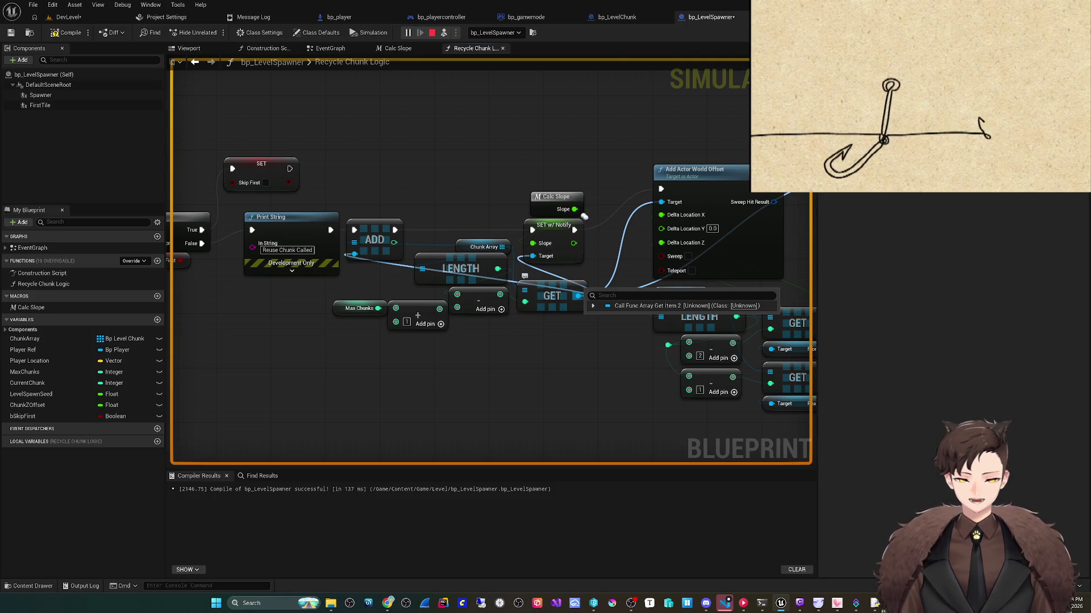
key(Escape)
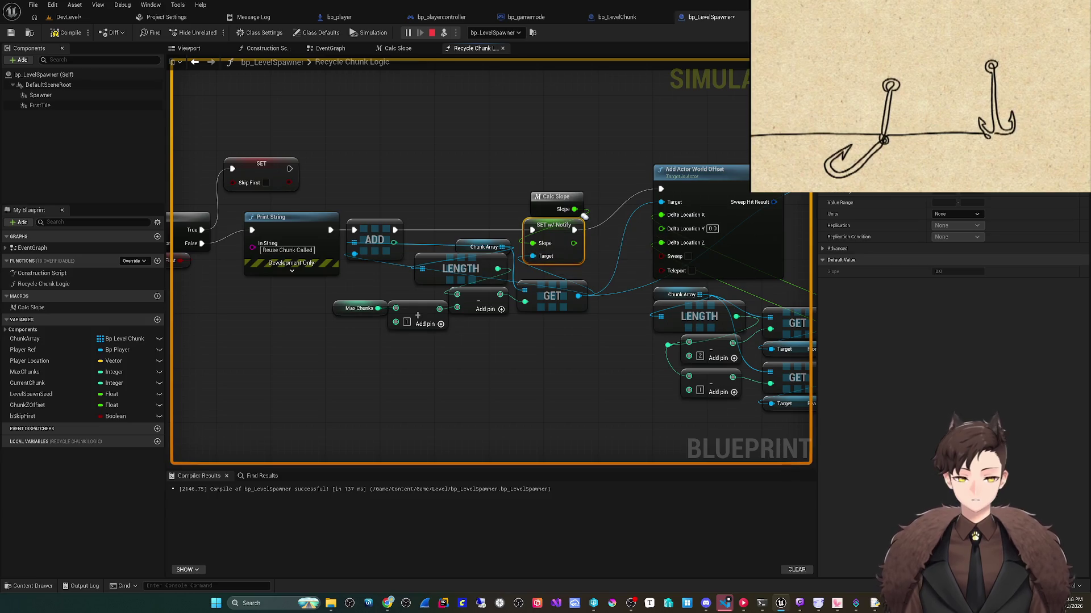
drag(577, 296, 588, 293)
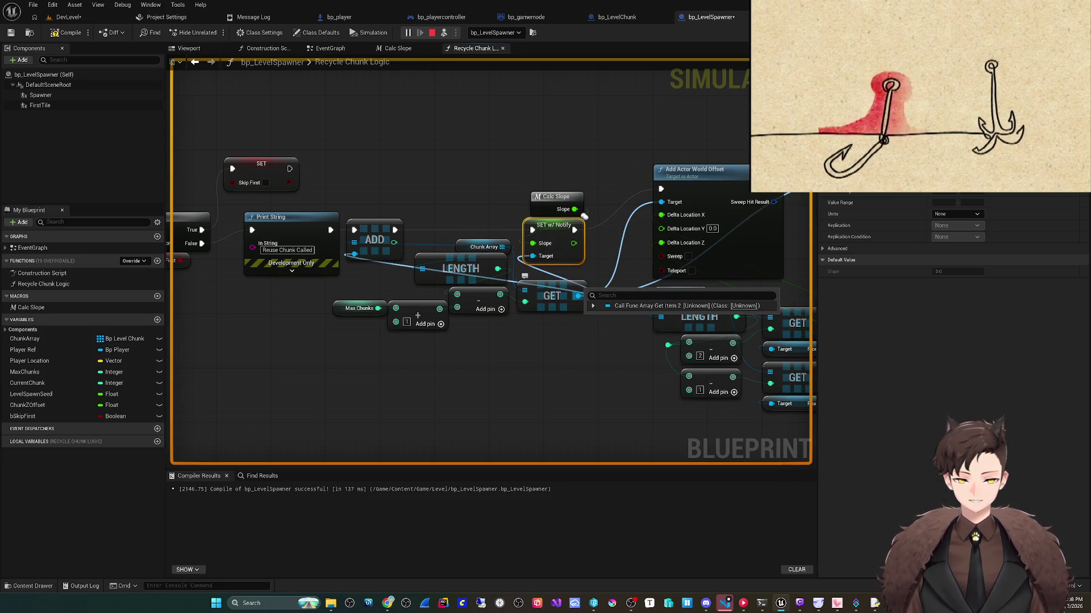
key(Escape)
drag(584, 216, 549, 223)
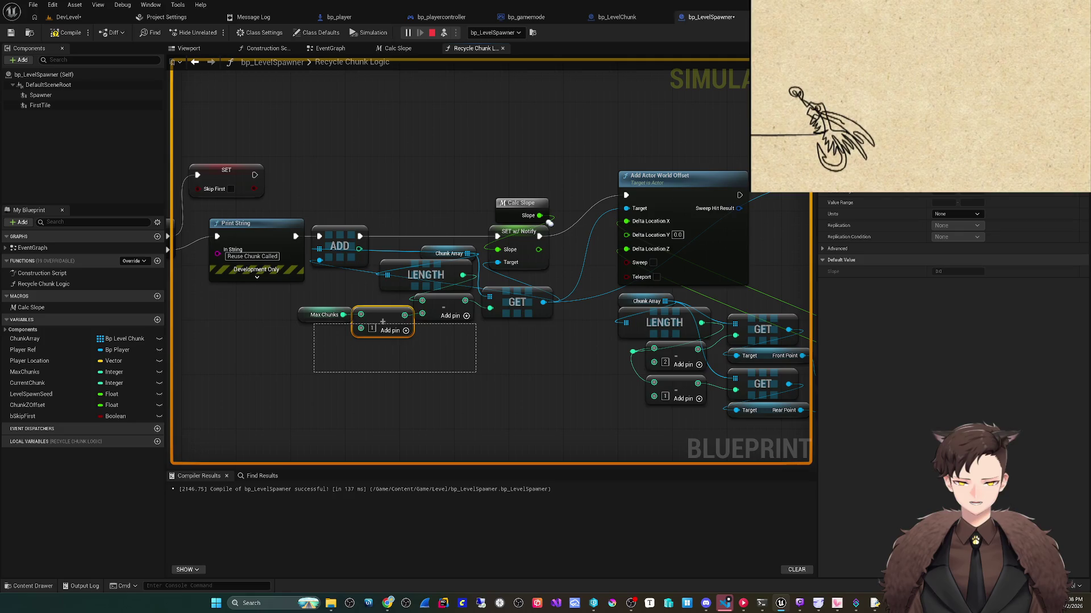
click(549, 223)
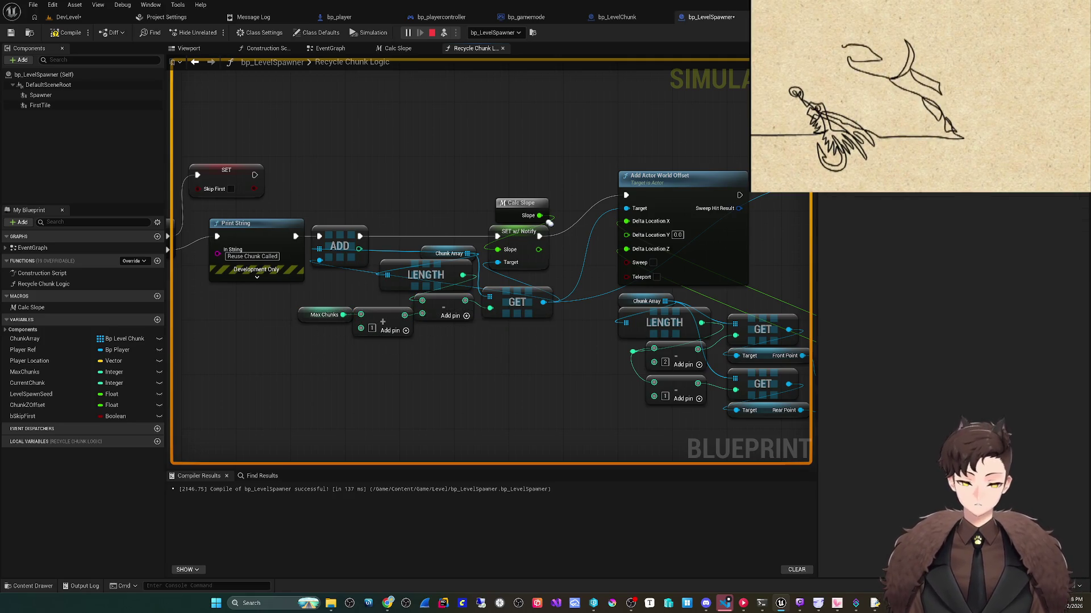
Step: Promote the LENGTH output to a new local variable
mouse_move(462, 275)
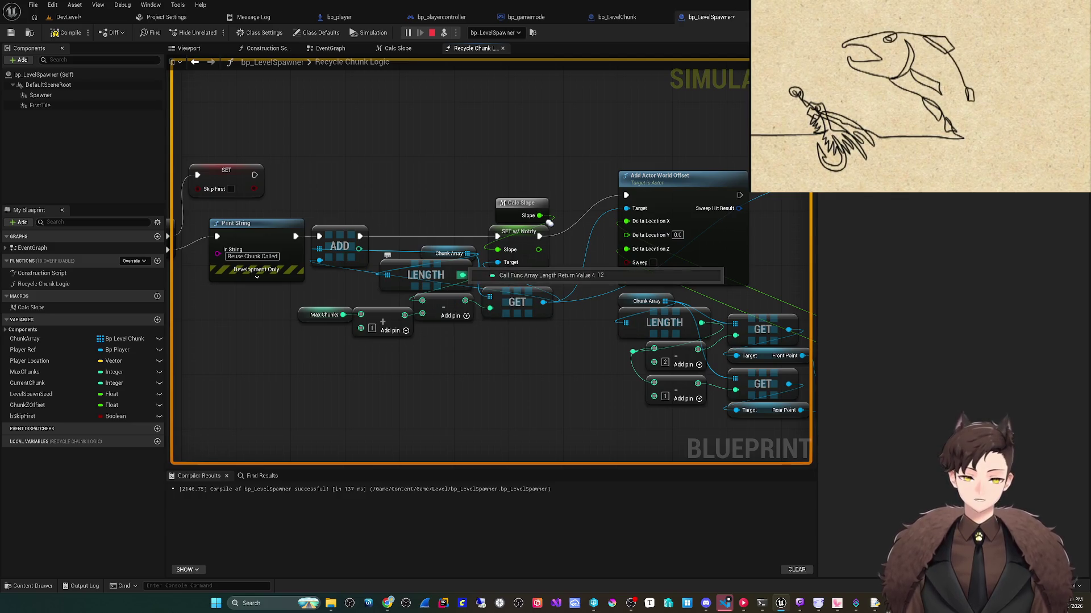
right_click(463, 275)
click(509, 348)
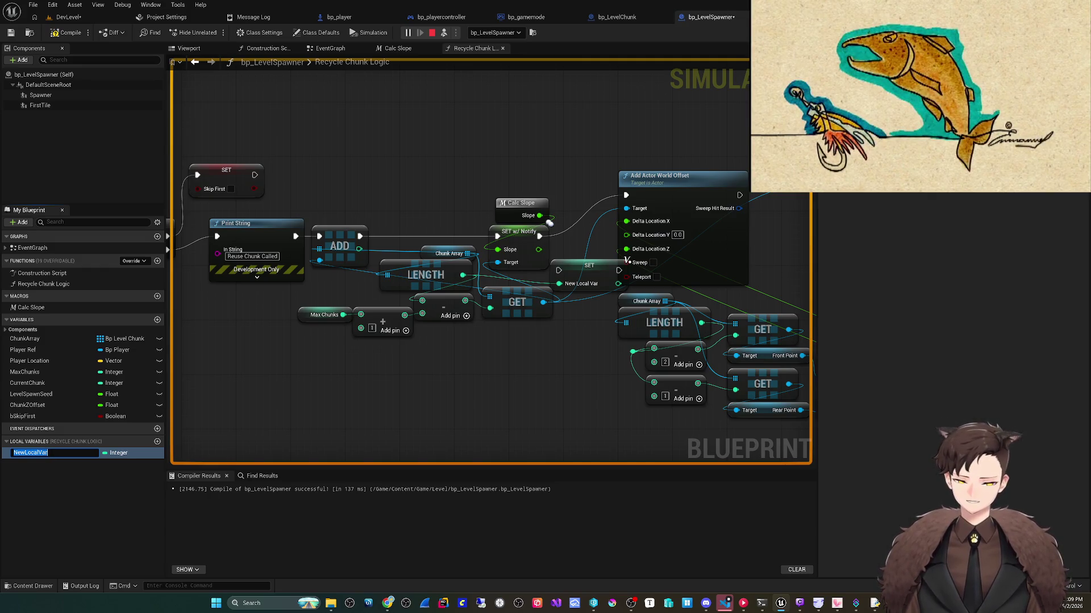
Step: Name the local variable Selected Chunk, then delete its SET node and the variable
text(Selected Chunk)
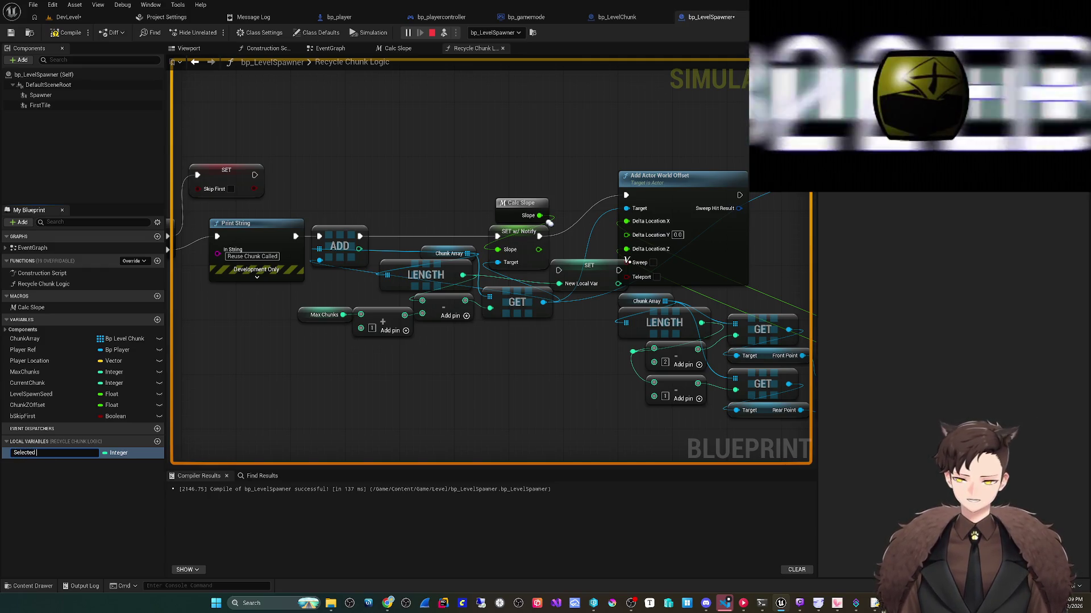
key(Return)
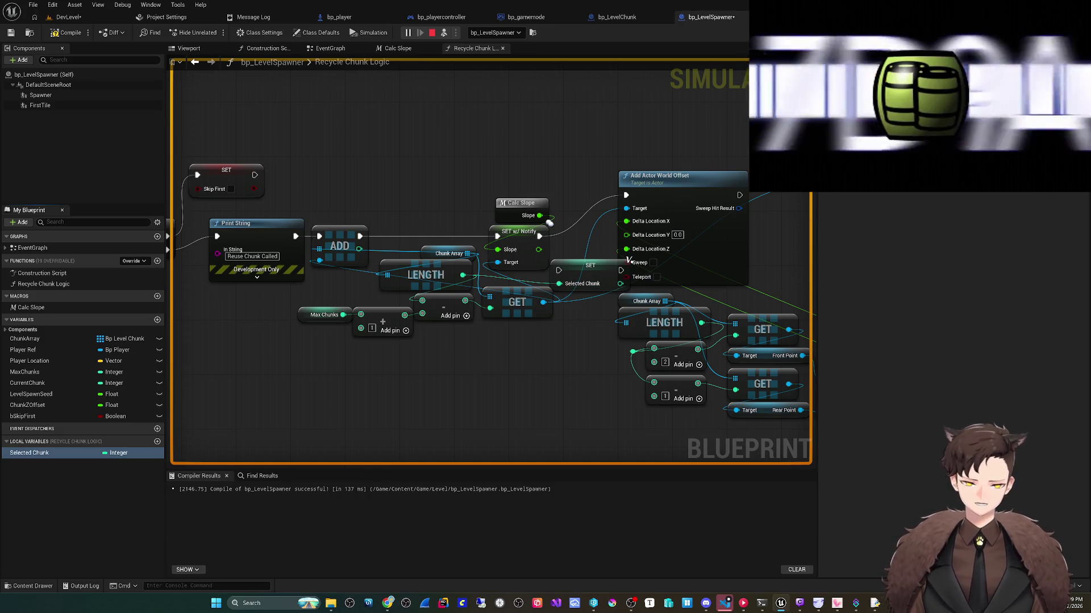
mouse_move(627, 260)
mouse_down()
mouse_move(487, 214)
mouse_move(452, 185)
mouse_up()
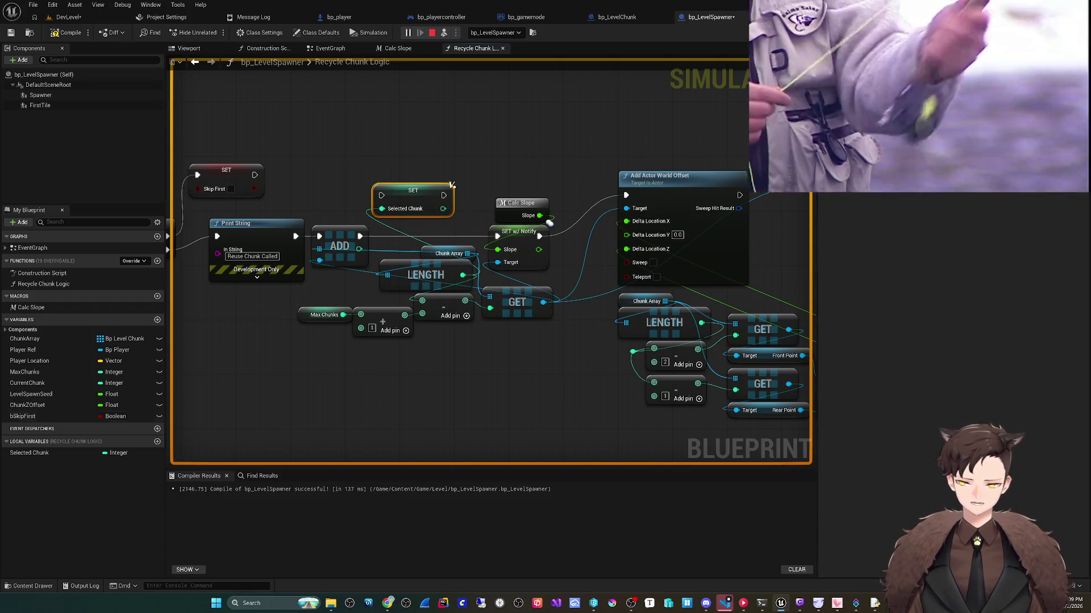
drag(452, 186, 489, 226)
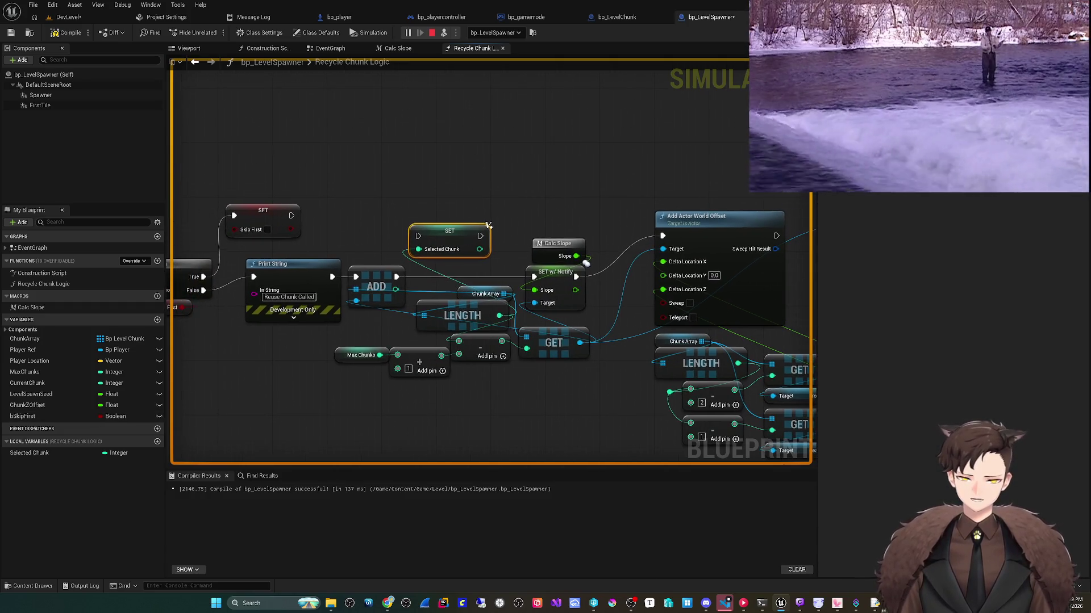
key(Delete)
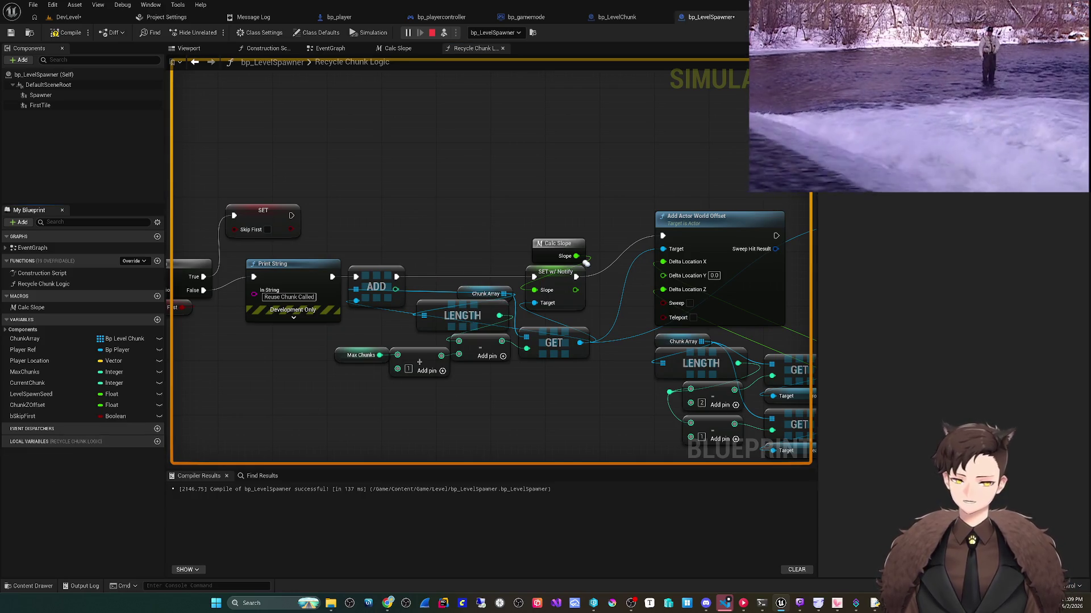
drag(586, 263, 537, 259)
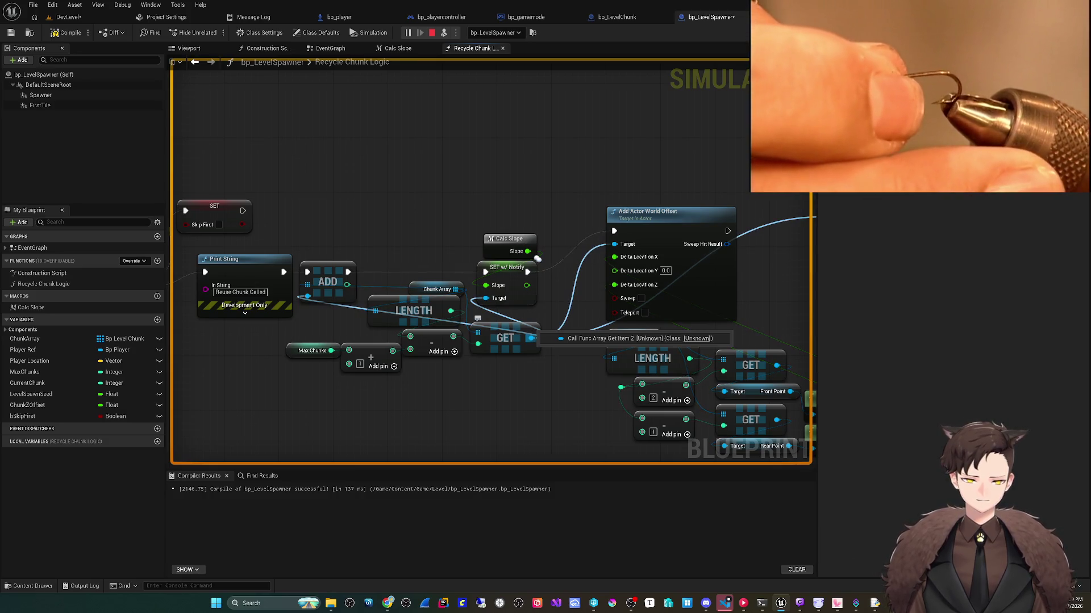
Step: Promote the GET output to local variable Selected Chunk and place its SET before ADD
right_click(531, 338)
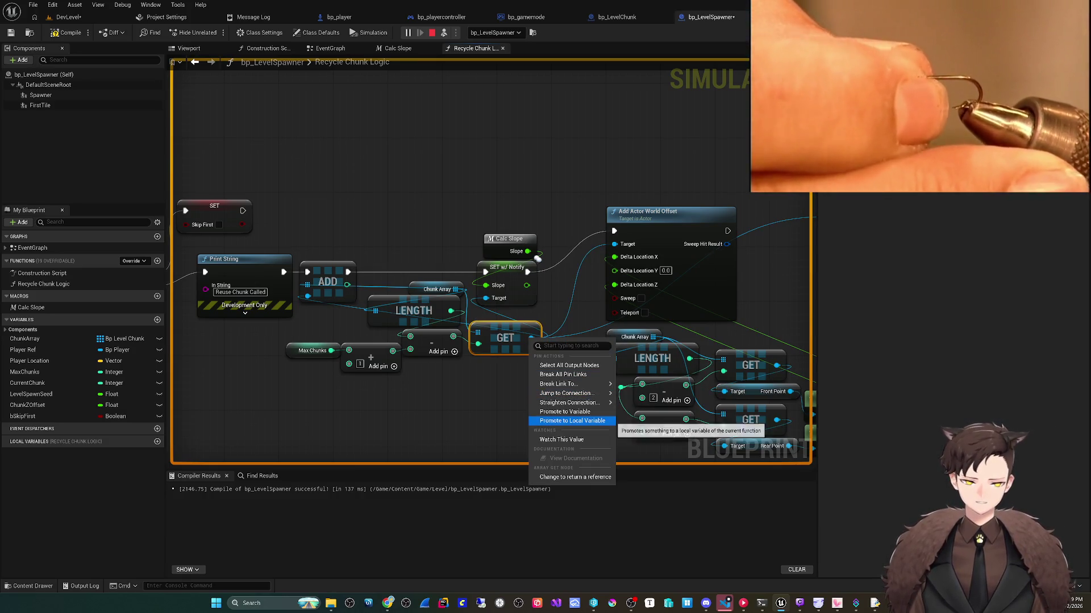
click(572, 419)
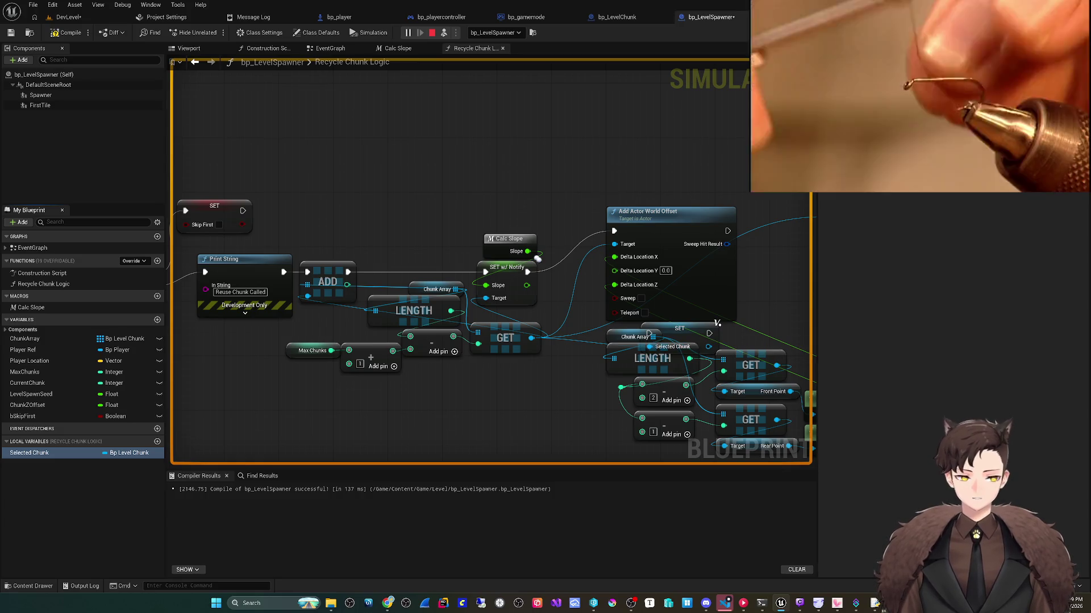
mouse_move(717, 322)
mouse_down()
mouse_move(476, 207)
mouse_move(458, 184)
mouse_move(429, 191)
mouse_move(444, 221)
mouse_move(486, 161)
mouse_up()
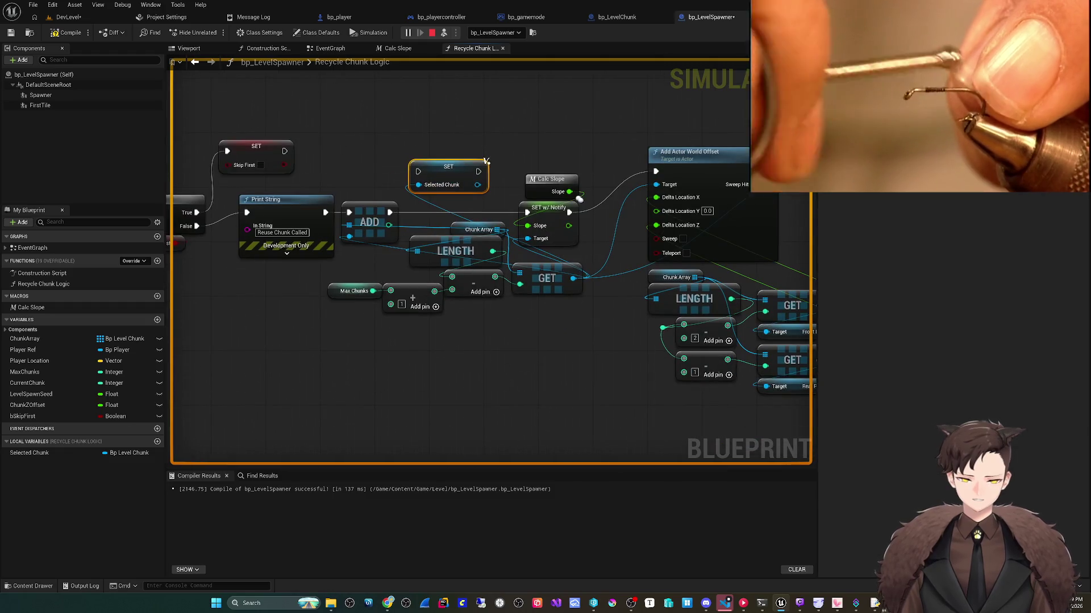
drag(354, 364, 549, 260)
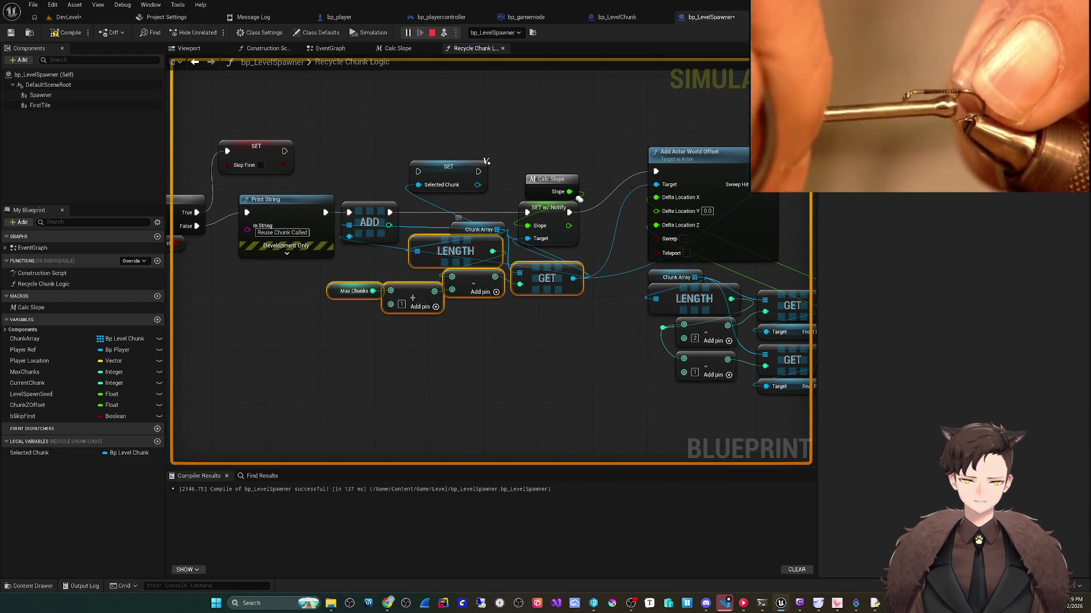
ctrl+click(479, 229)
drag(478, 229, 383, 284)
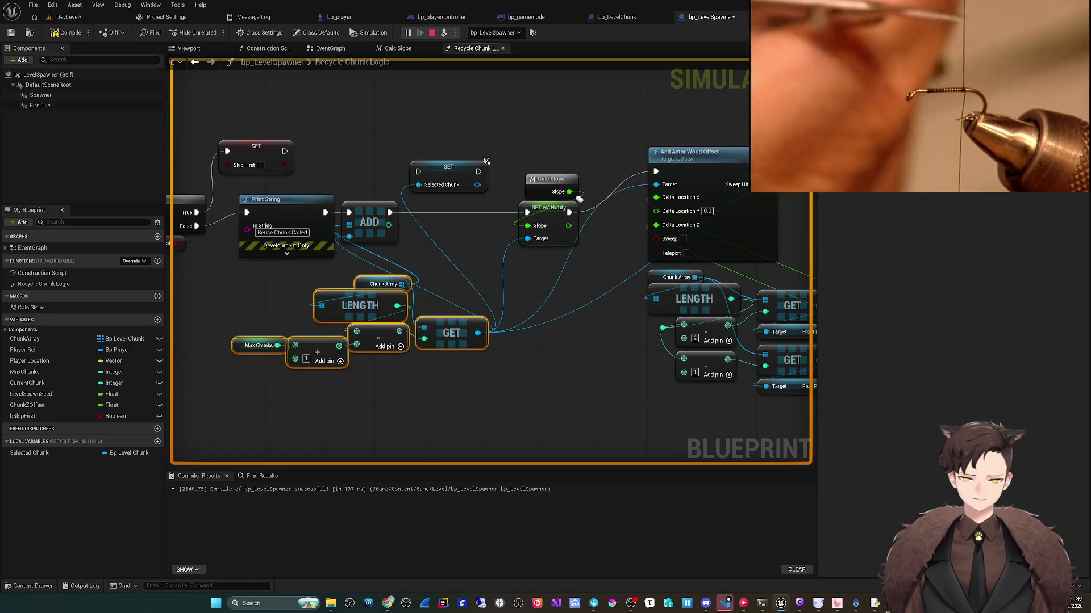
drag(369, 216, 485, 216)
drag(486, 161, 431, 202)
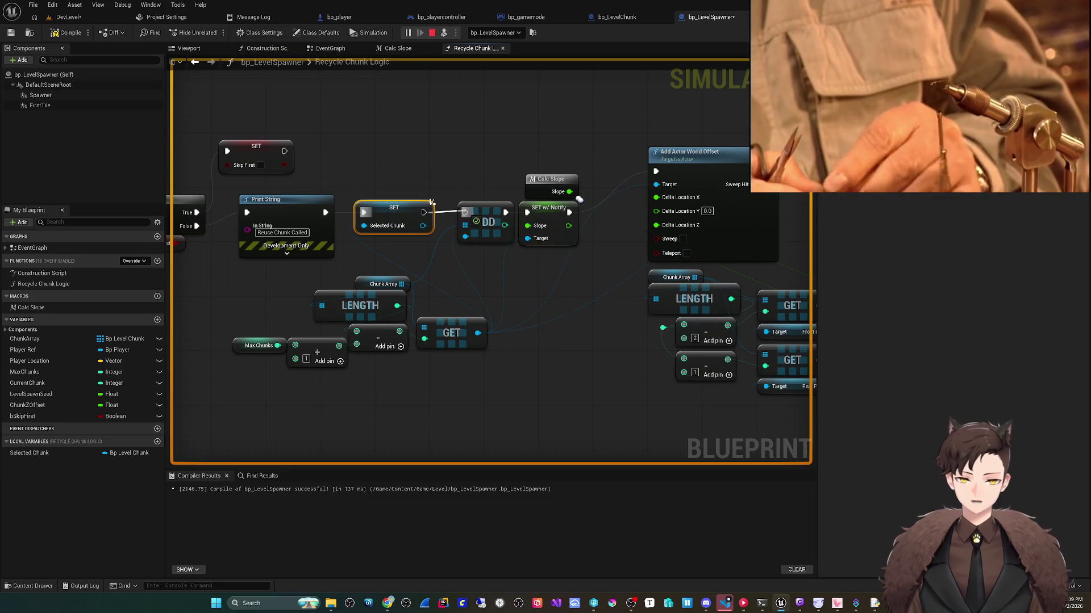
Step: Wire Selected Chunk into Add Actor World Offset's Target, keeping the SET w/ Notify Target link
drag(266, 287, 439, 400)
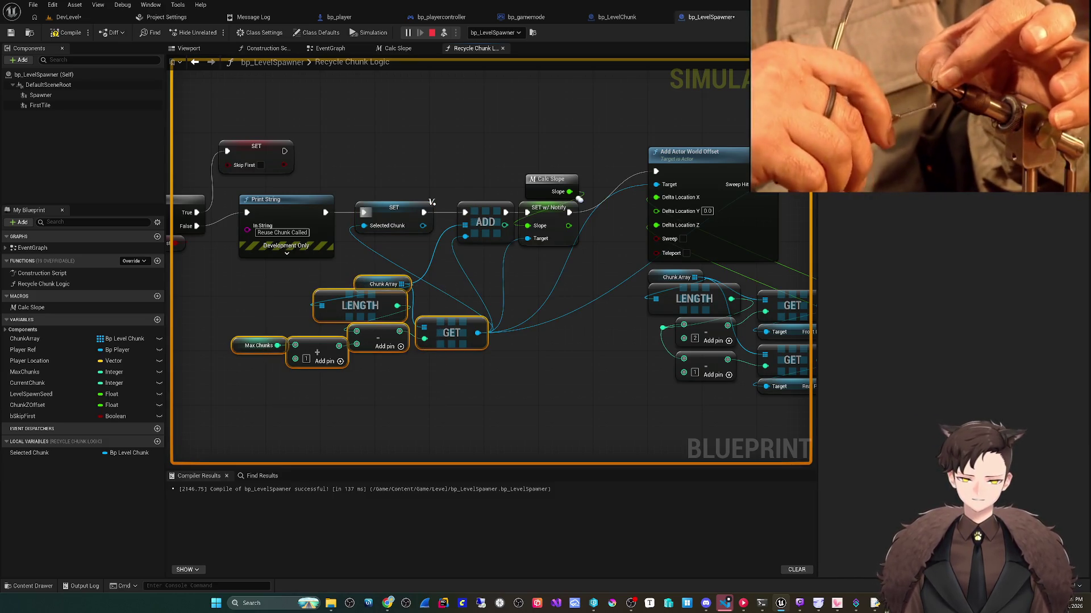
drag(360, 306, 360, 292)
click(409, 255)
mouse_move(422, 225)
mouse_down()
mouse_move(511, 227)
mouse_move(445, 232)
mouse_move(527, 239)
mouse_up()
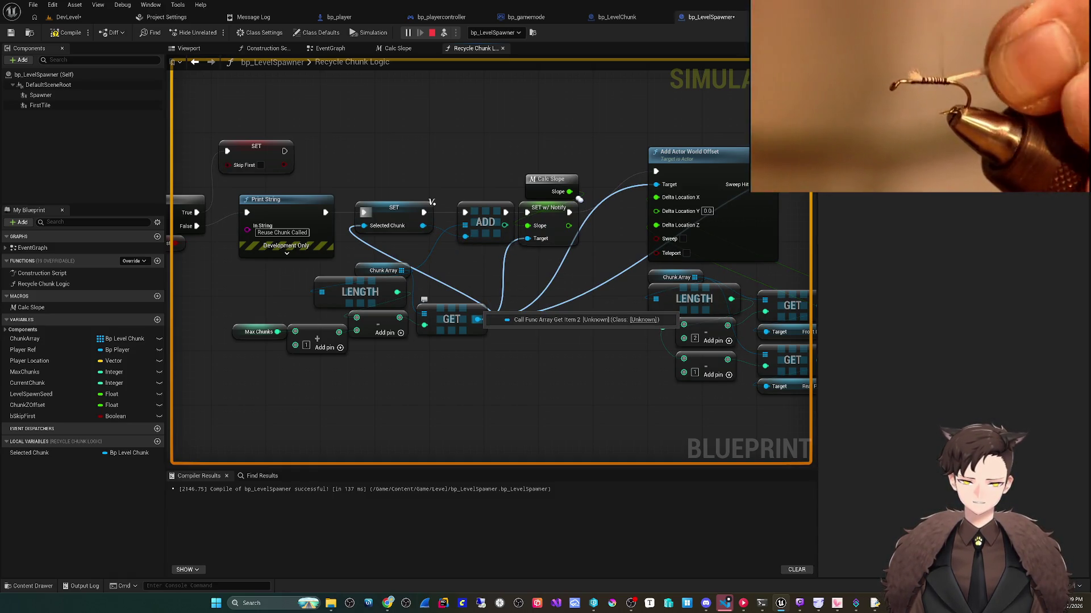
mouse_move(477, 320)
mouse_down()
mouse_move(449, 284)
mouse_move(373, 238)
mouse_up()
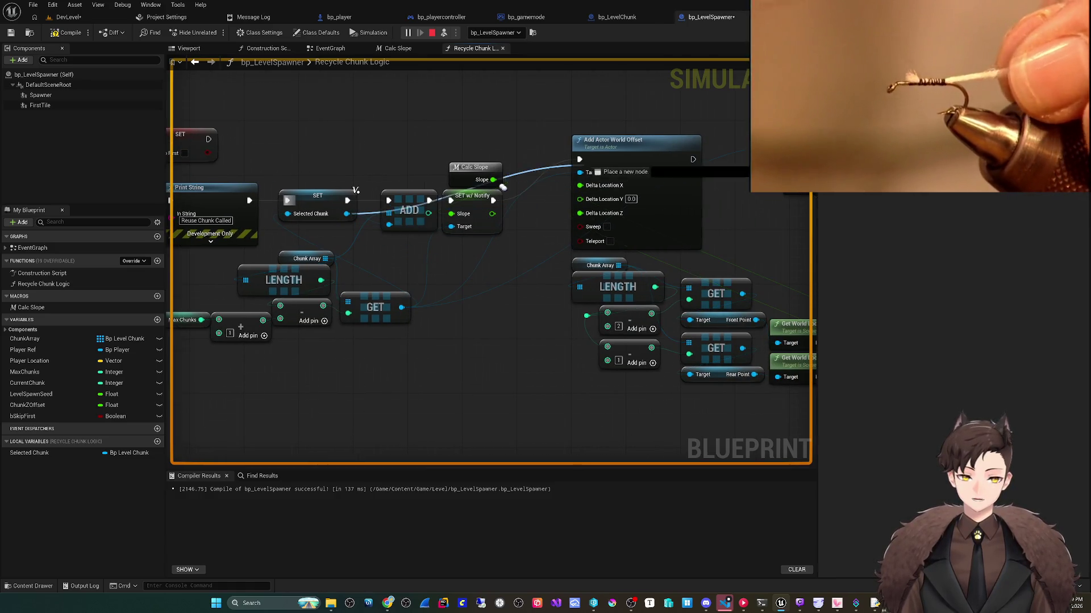
drag(580, 171, 580, 172)
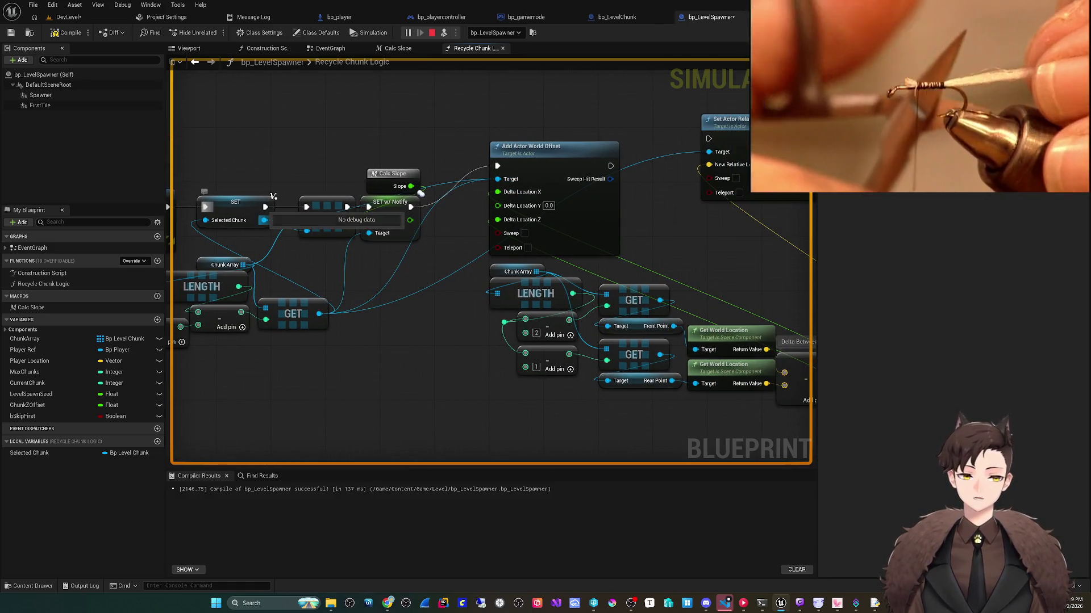
drag(348, 358, 391, 351)
alt+click(366, 308)
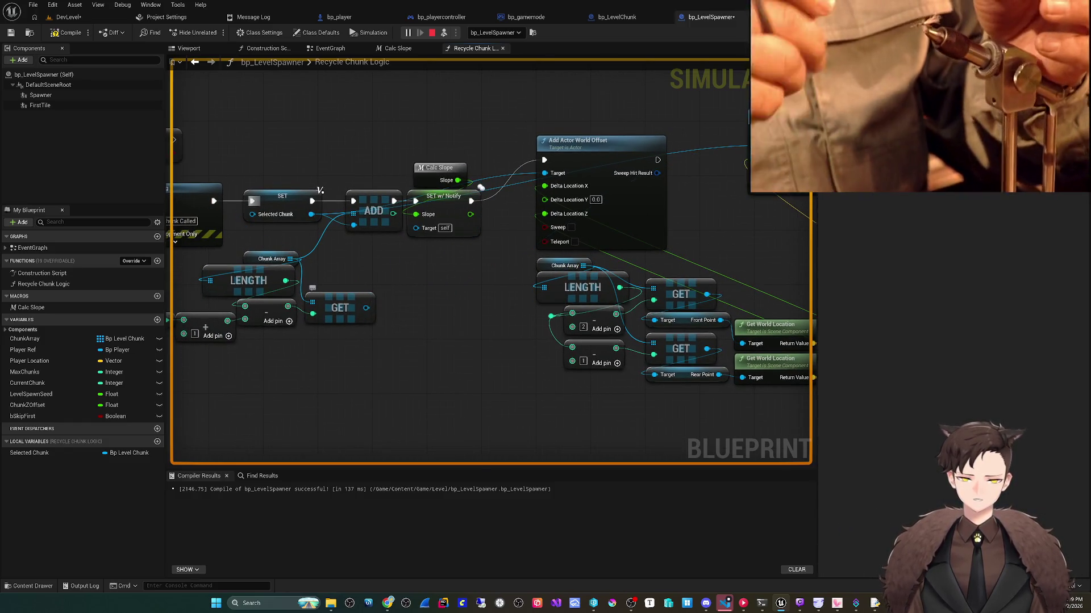
key(ctrl+z)
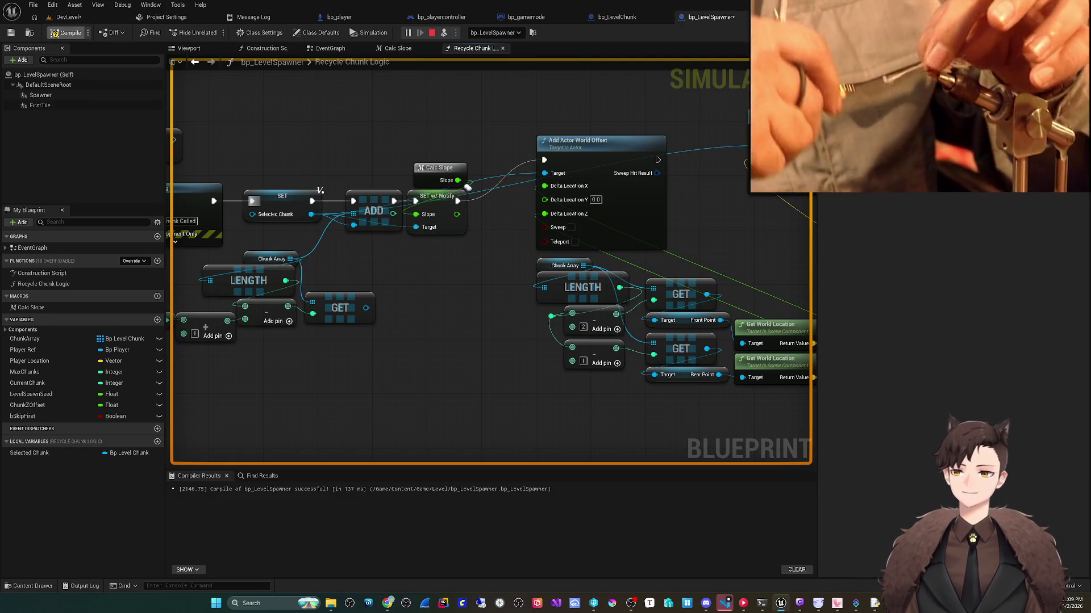
Step: Save the modified bp_LevelSpawner blueprint and return to the DevLevel level
click(65, 17)
click(52, 5)
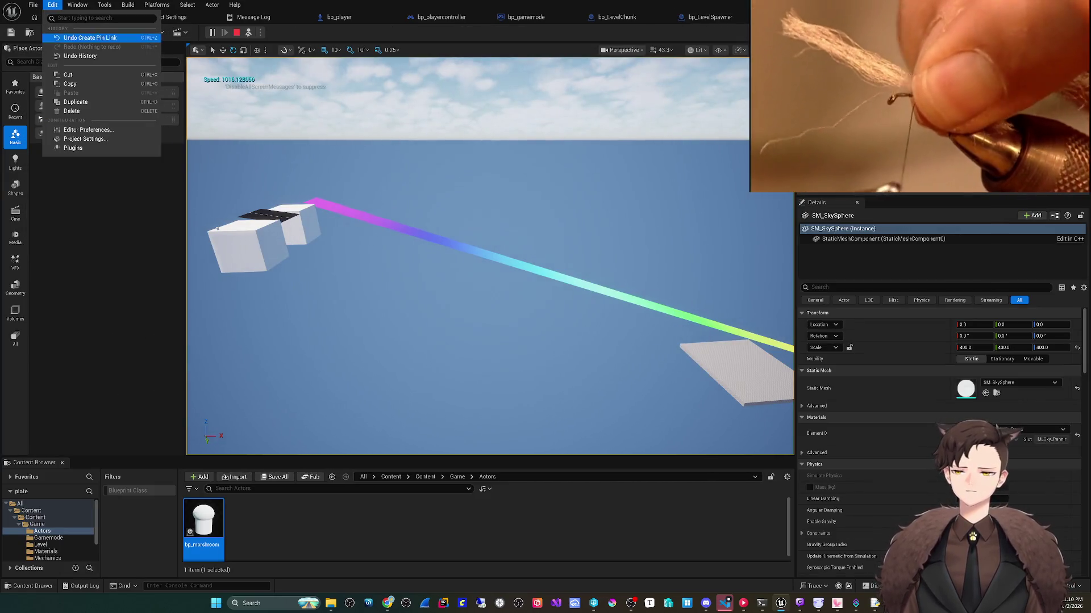
key(Escape)
click(710, 17)
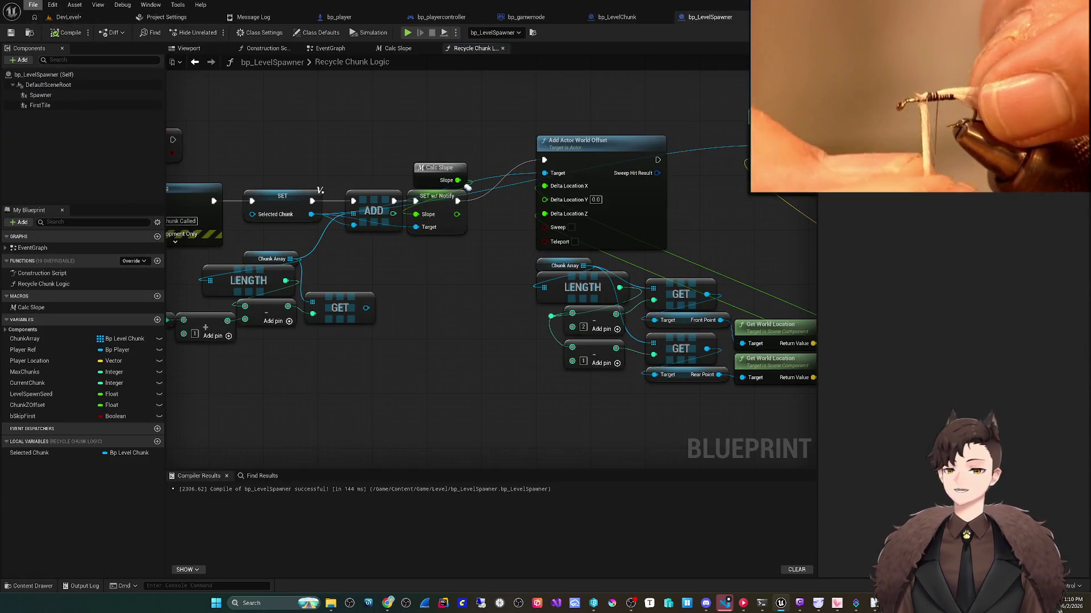
click(33, 5)
click(65, 17)
click(66, 17)
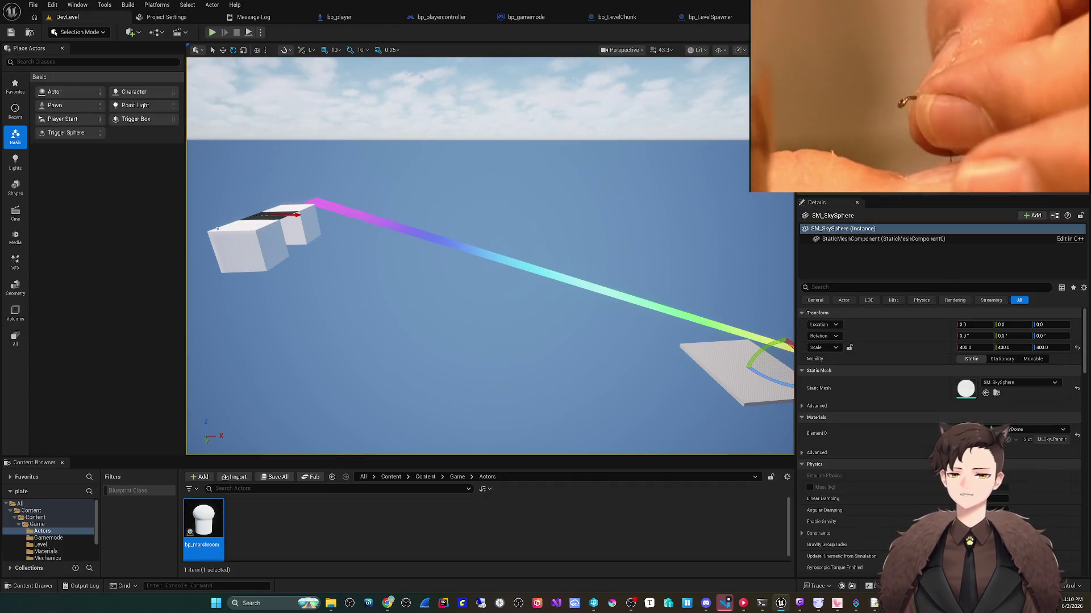
Step: Play-test DevLevel and jump to the Set with Notify Slope node behind the Selected Chunk errors
click(212, 32)
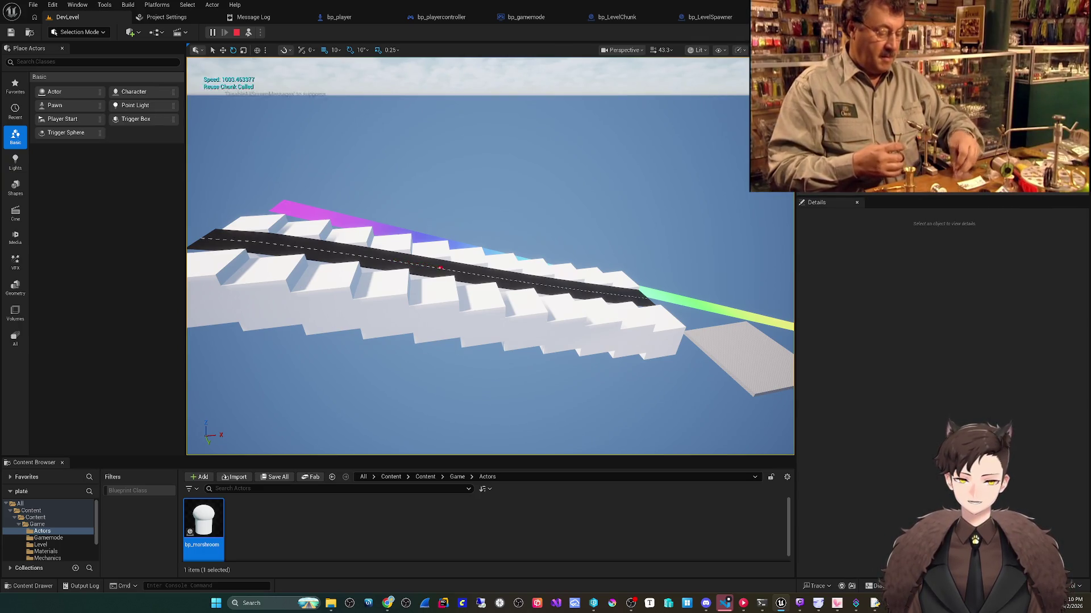
key(Escape)
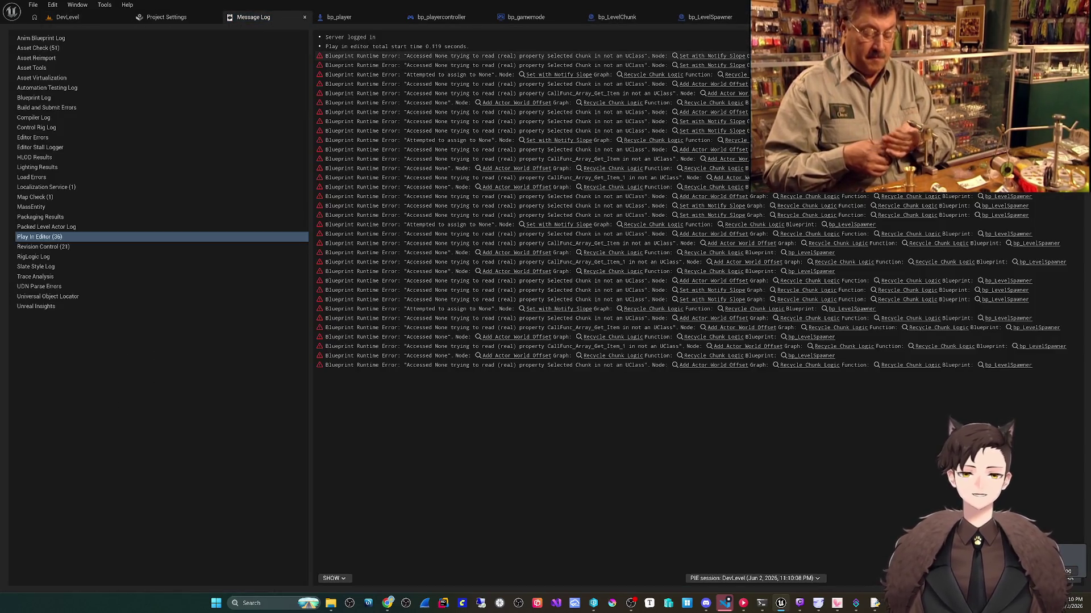
click(710, 56)
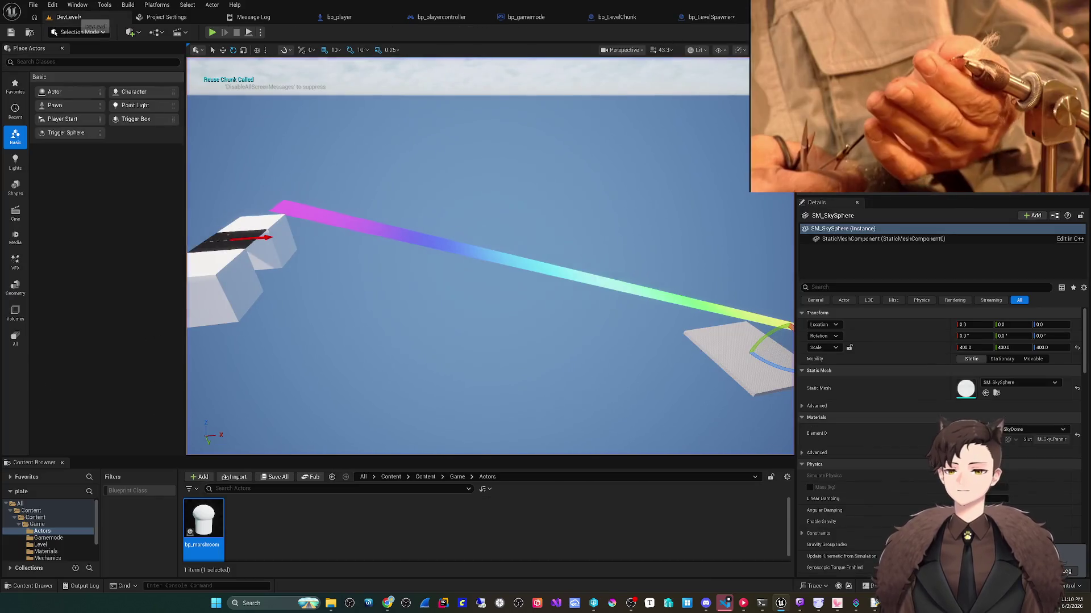
Step: Run two play sessions in a row to watch the disc roll down the sloped road
key(alt+p)
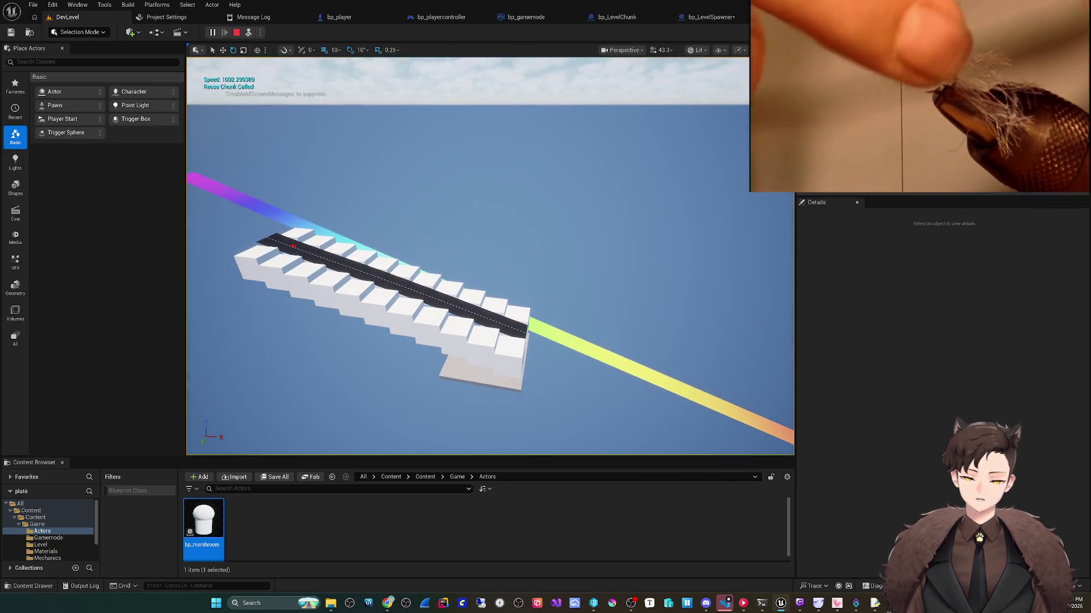
key(Escape)
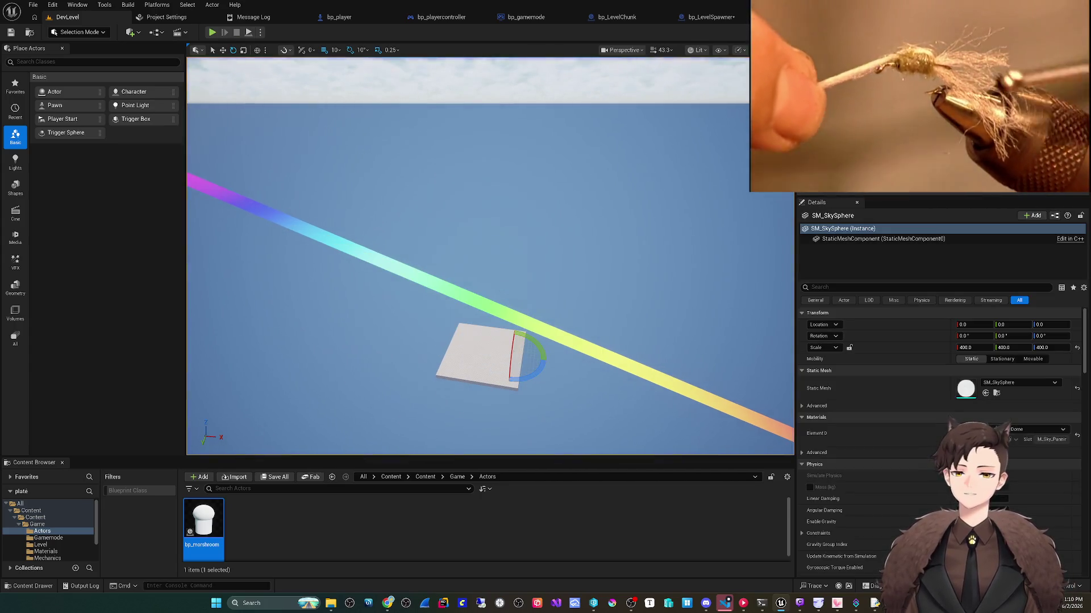
key(alt+p)
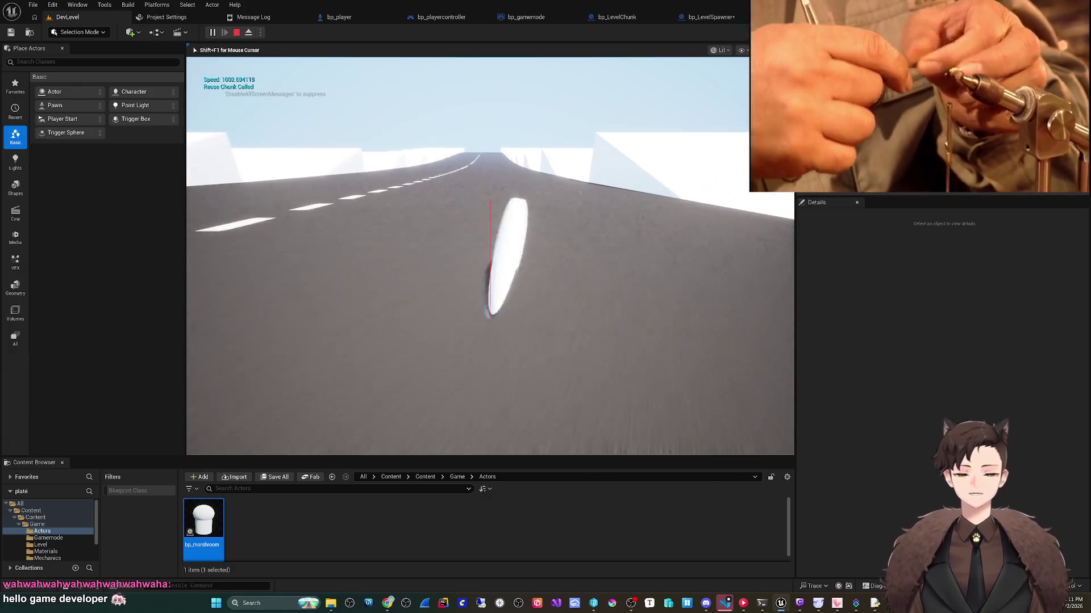
key(Escape)
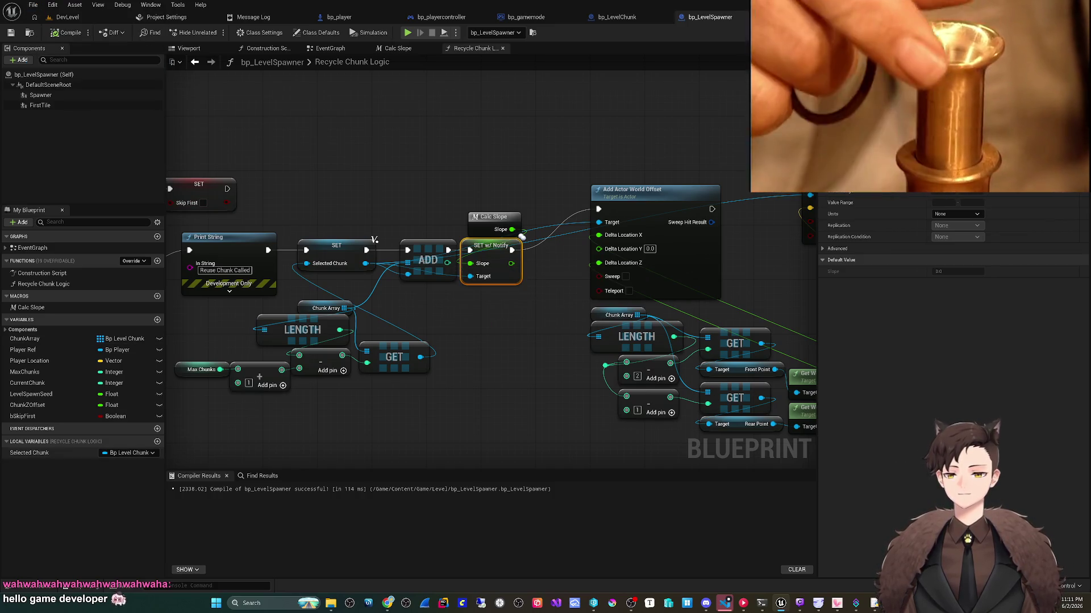
Step: Change LevelSpawnSeed's default from 0.1 to 0.0001 in bp_LevelSpawner and save all
click(31, 394)
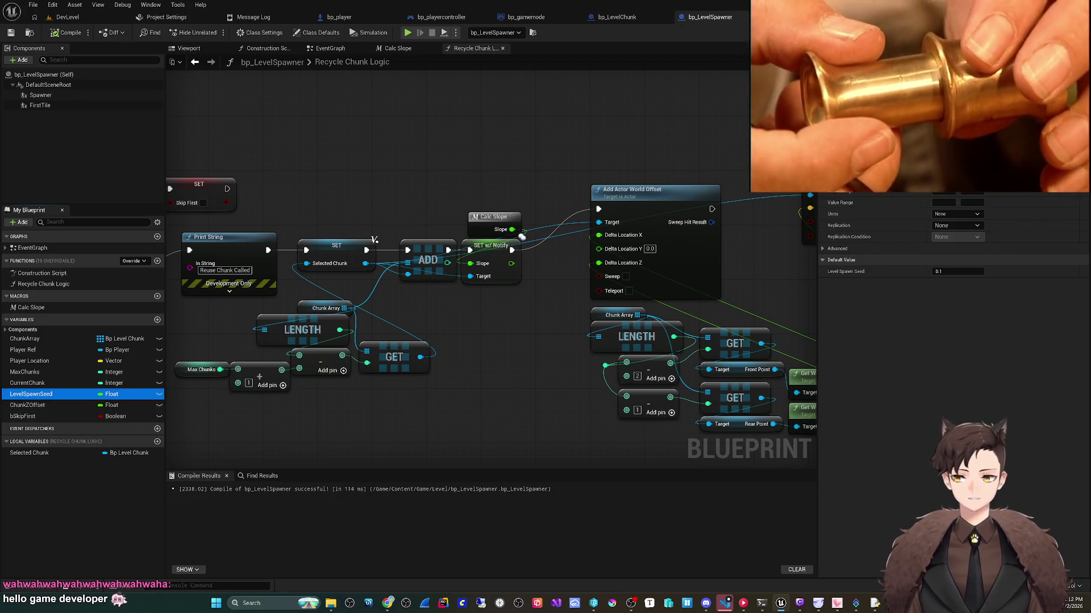
click(960, 271)
text(0.0001)
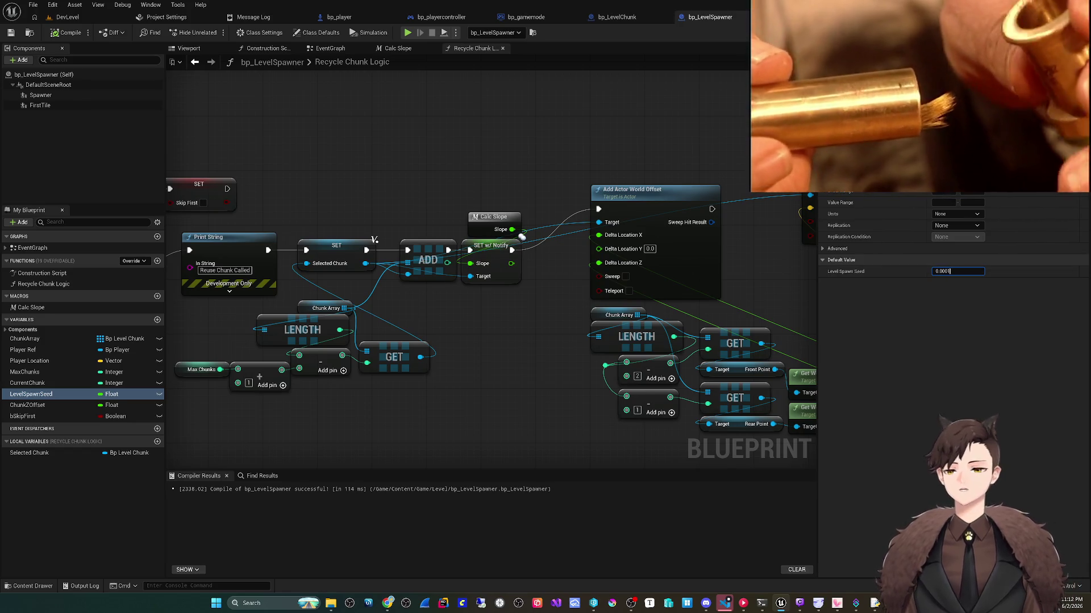
click(32, 5)
key(Escape)
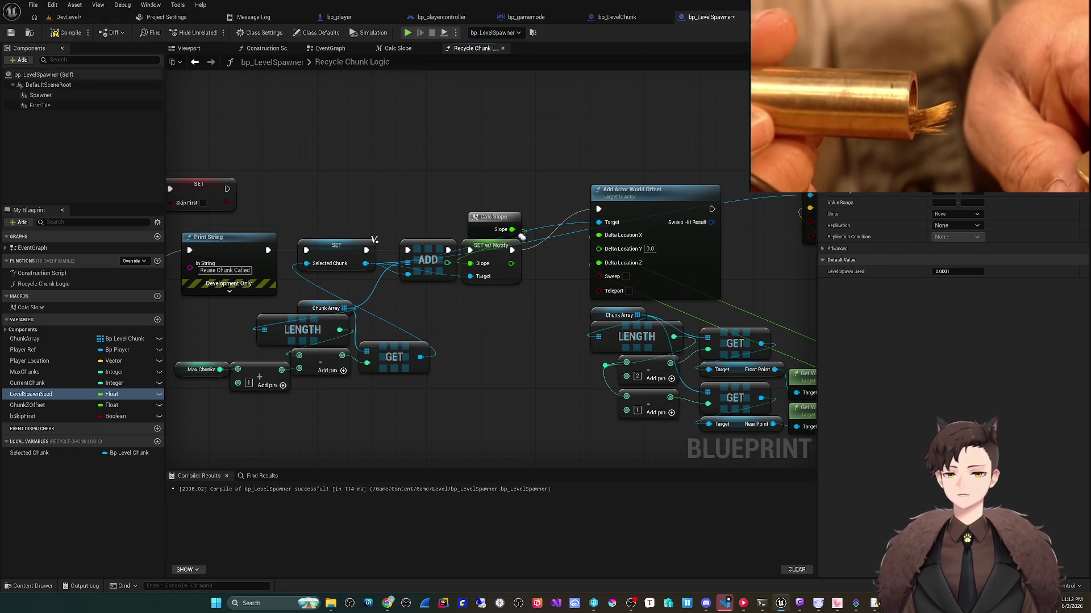
click(68, 17)
click(33, 4)
Step: Play DevLevel, steering the disc left, right and left again with A and D, then stop
click(57, 127)
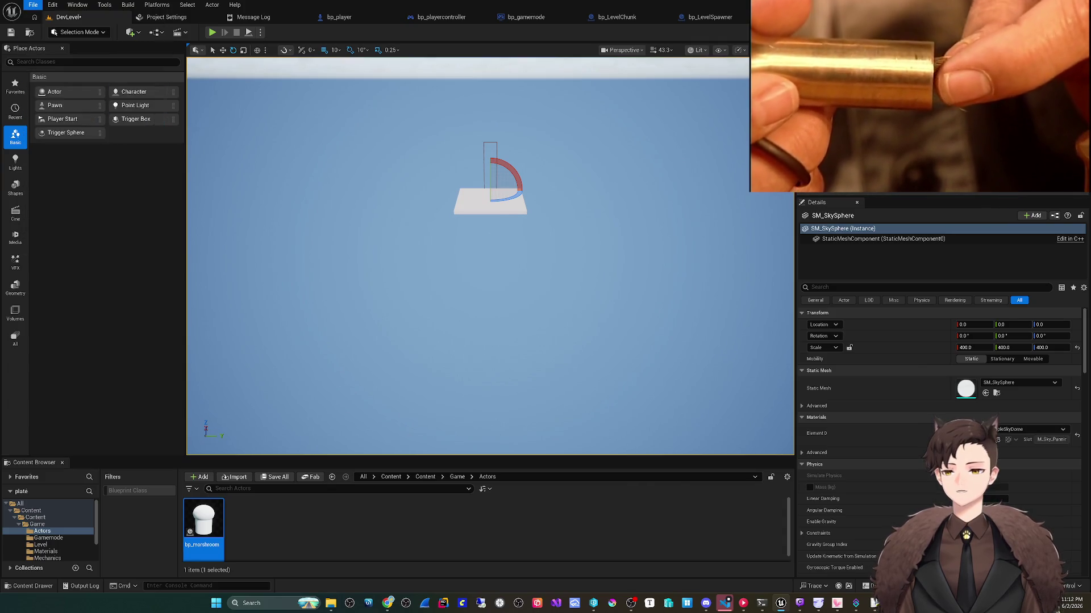
click(212, 32)
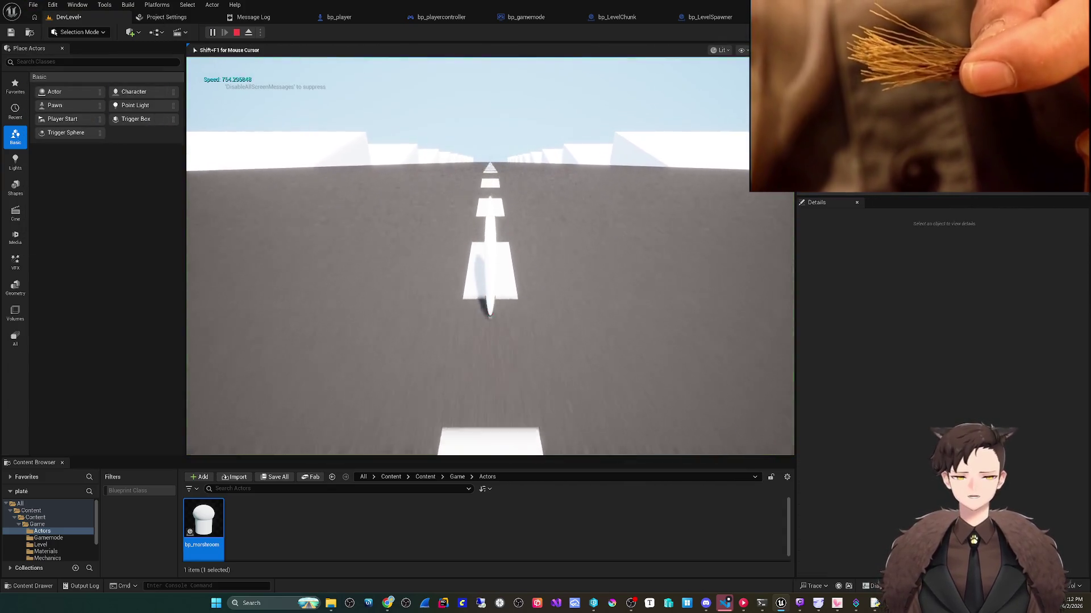
key(a)
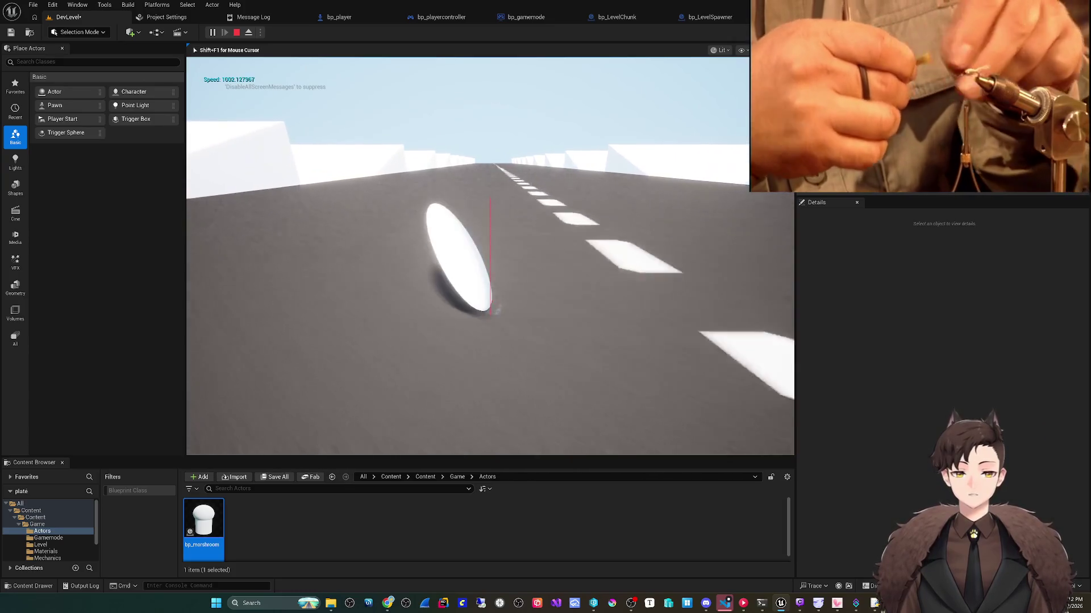
key(d)
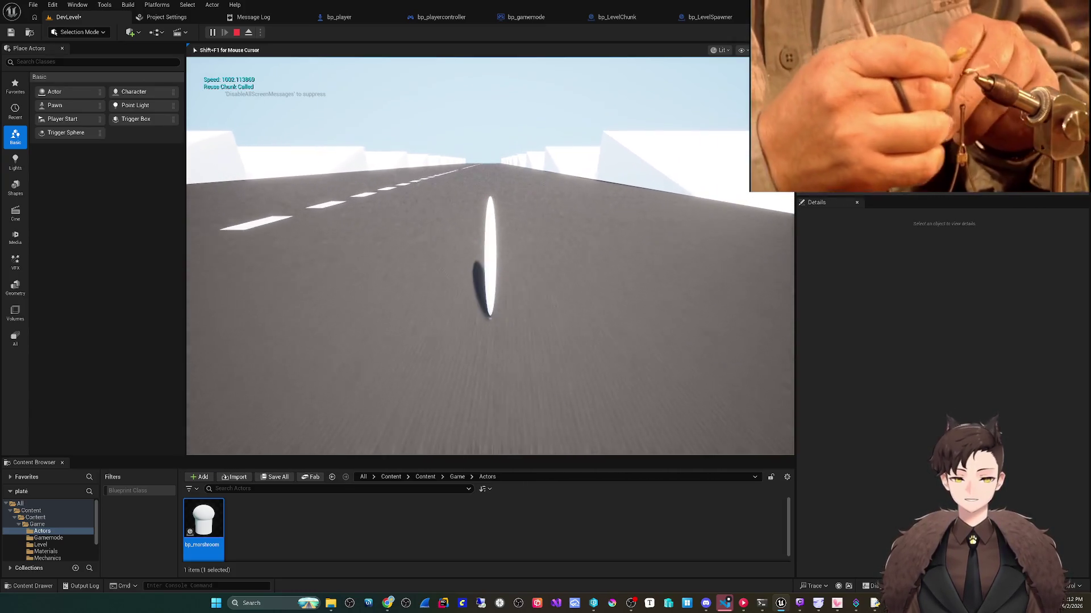
key(a)
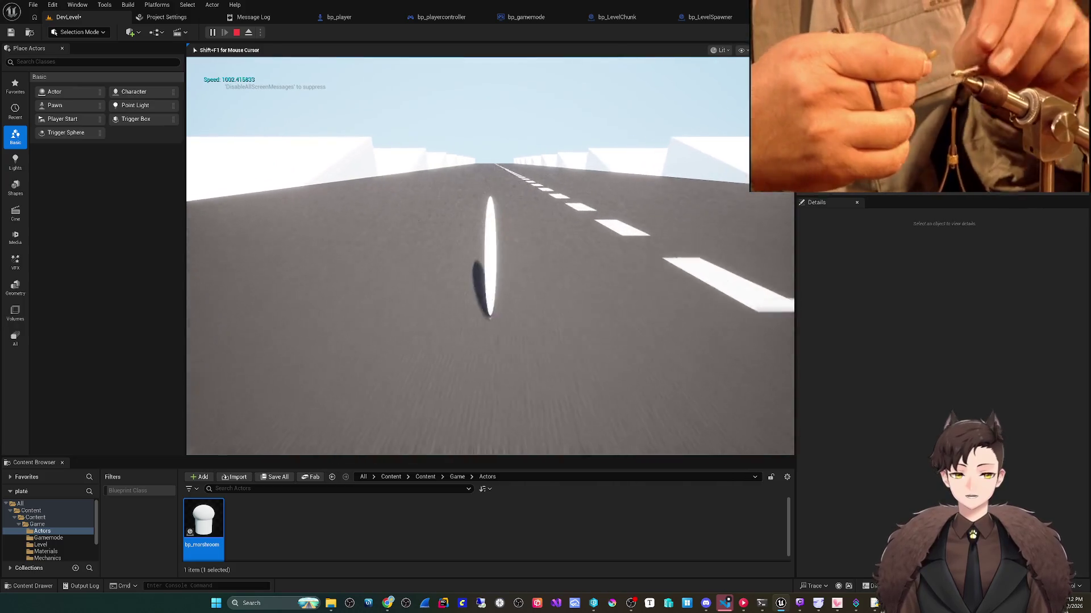
key(Escape)
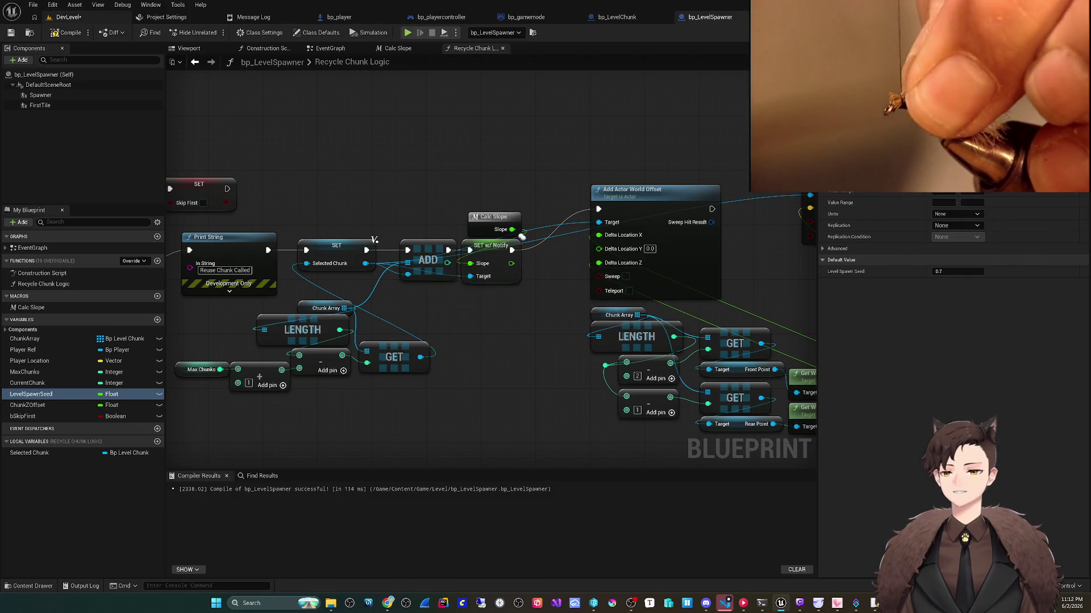
Step: After a quick playtest, save the LevelSpawnSeed change to 0.25 in bp_LevelSpawner and return to DevLevel
key(alt+p)
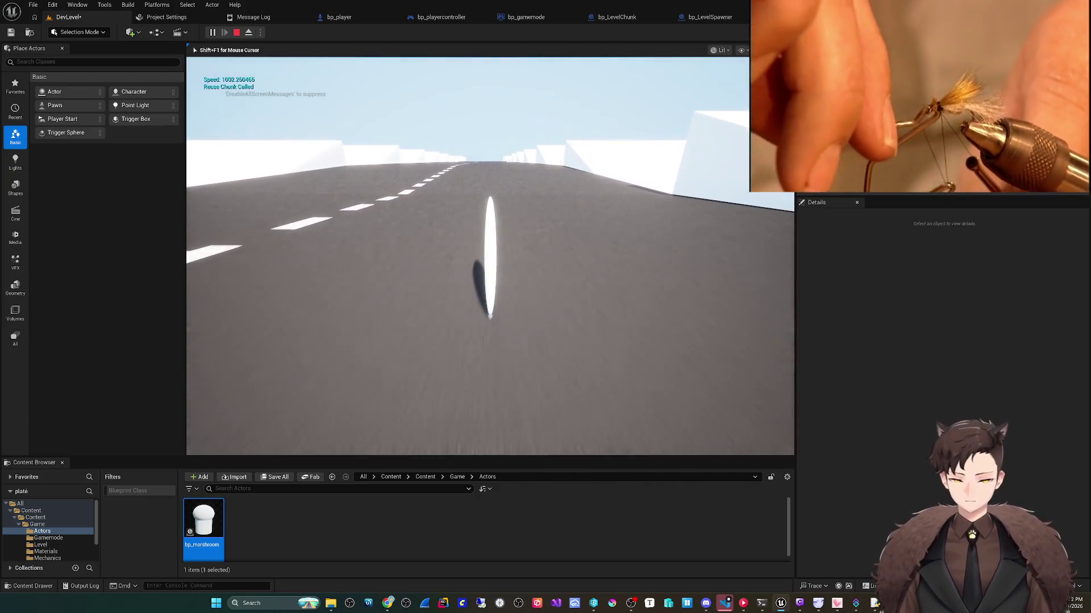
key(Escape)
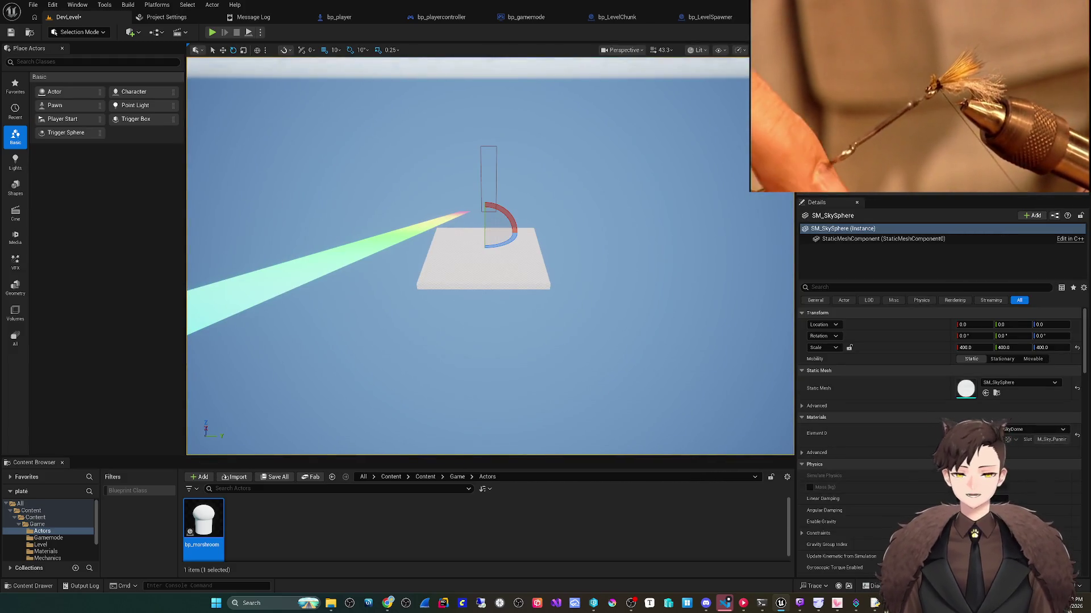
click(710, 17)
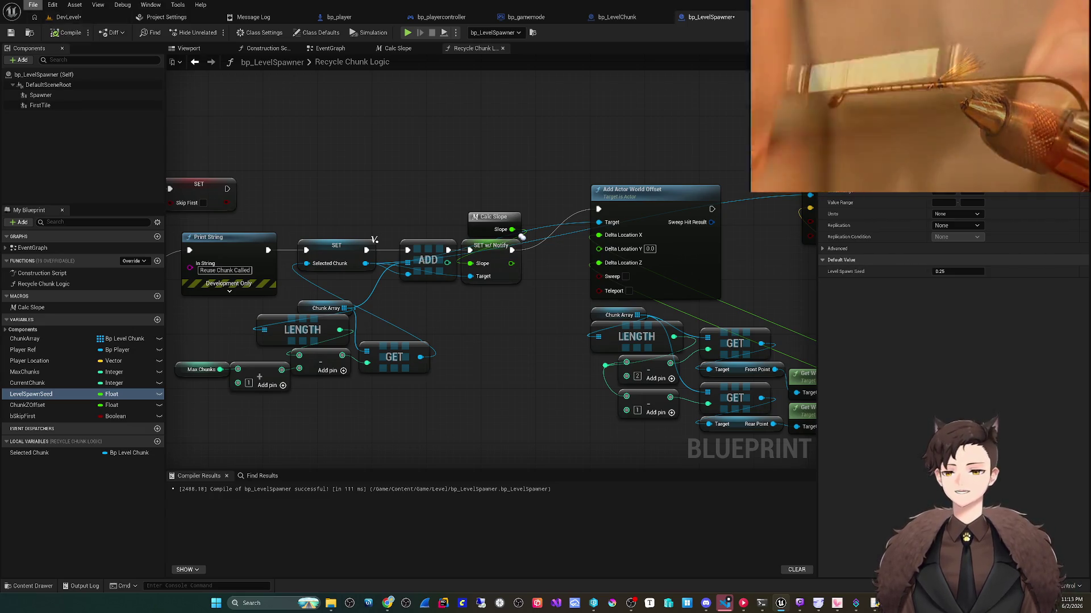
click(33, 5)
click(57, 75)
click(68, 17)
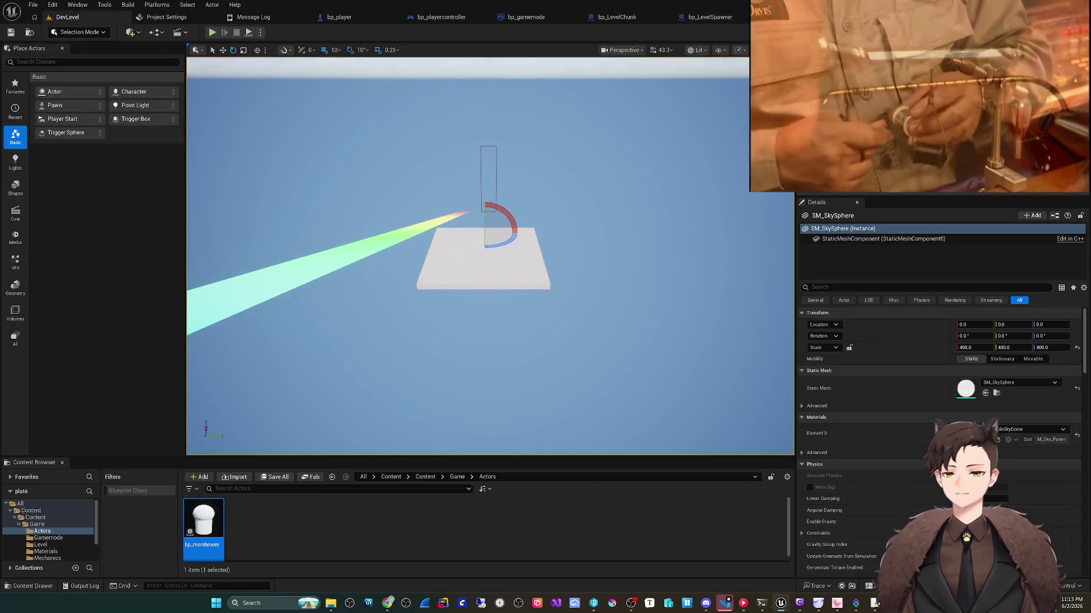
Step: Play-test the road with the 0.25 seed, then reopen bp_LevelSpawner
key(alt+p)
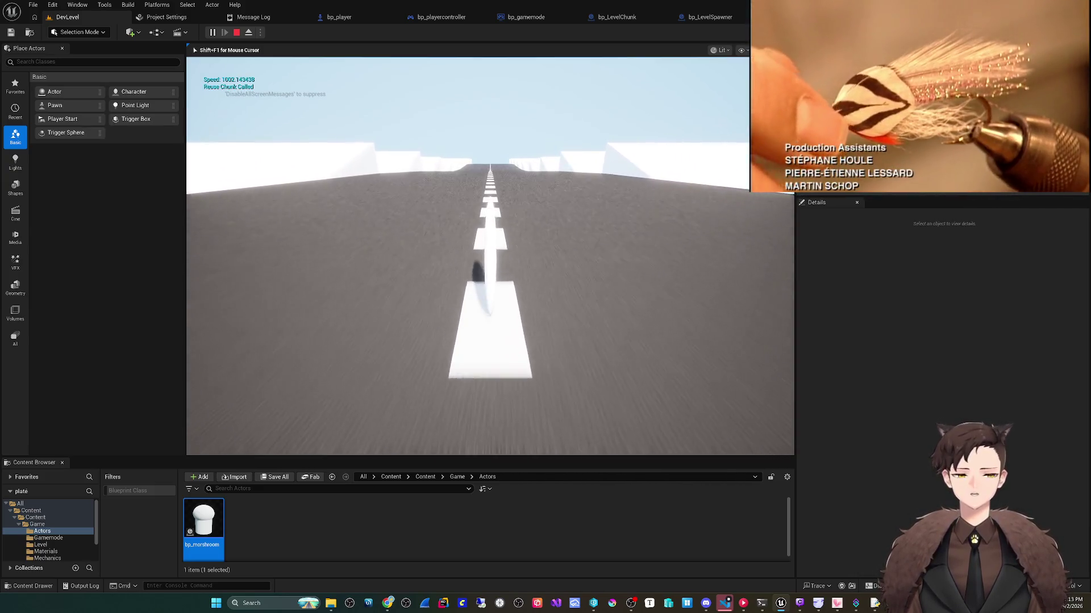
key(Escape)
click(698, 17)
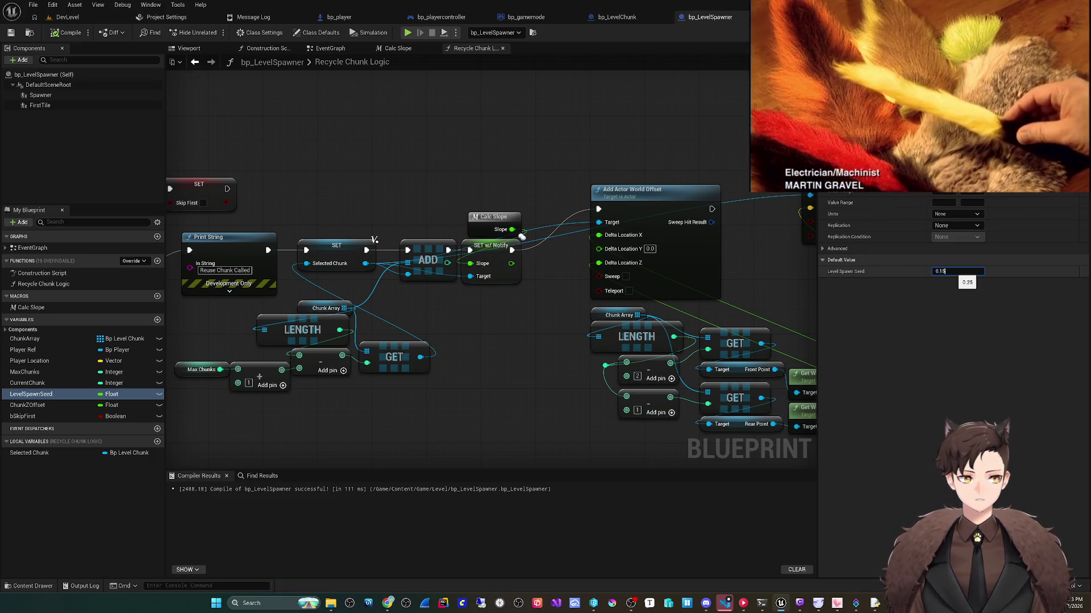
Step: Save DevLevel, run a brief playtest, and select the 0.15 seed value in bp_LevelSpawner
click(68, 17)
click(33, 5)
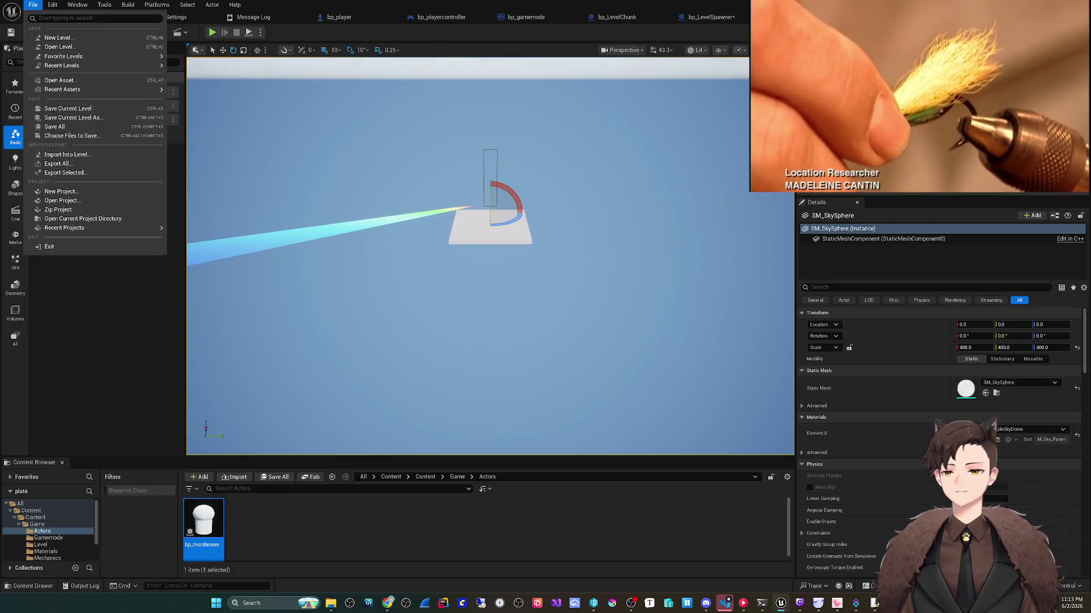
click(68, 108)
click(211, 32)
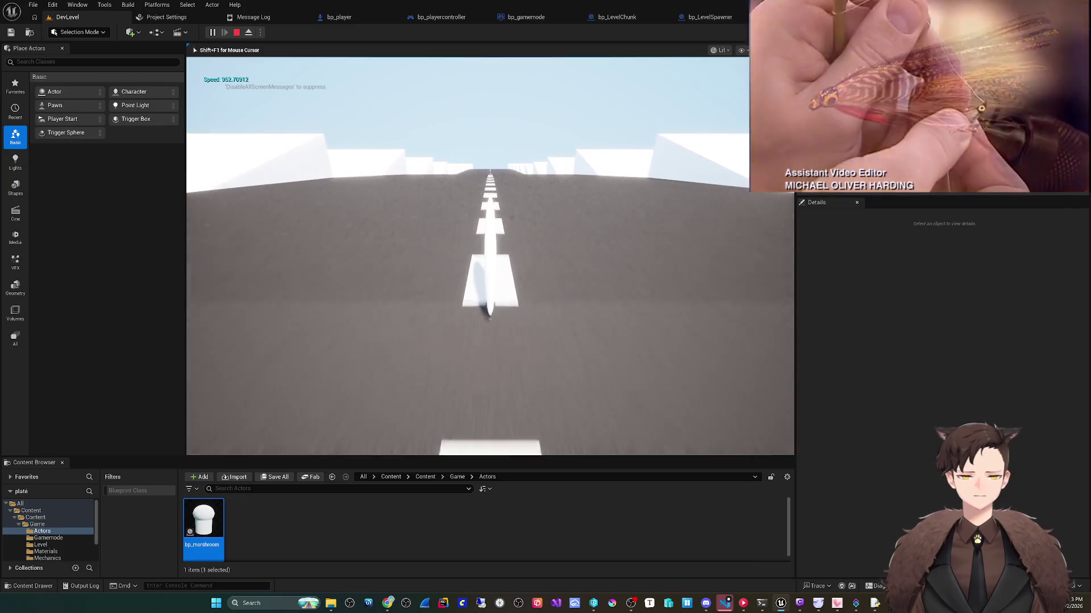
key(Escape)
click(710, 17)
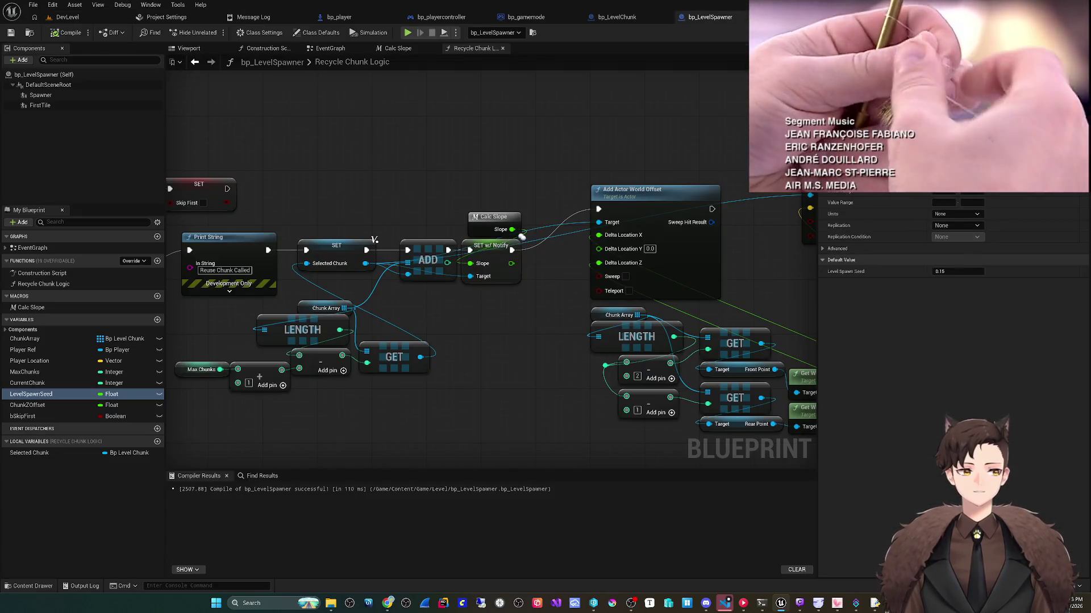
click(958, 271)
Step: Play-test the disc rolling down the road, steering with A and D, then stop the session
key(alt+p)
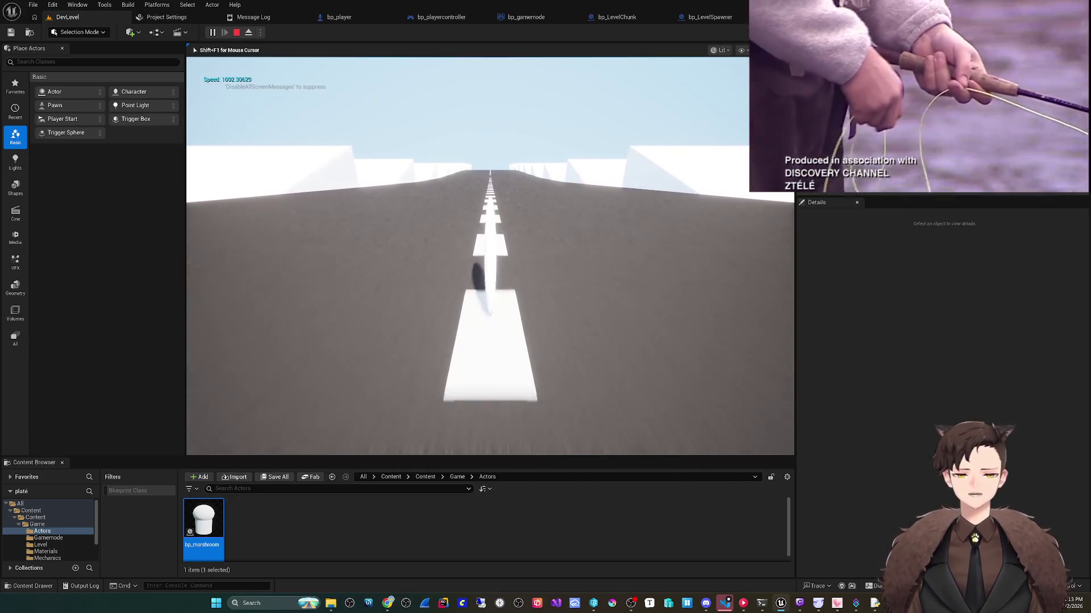
key(d)
key(d)
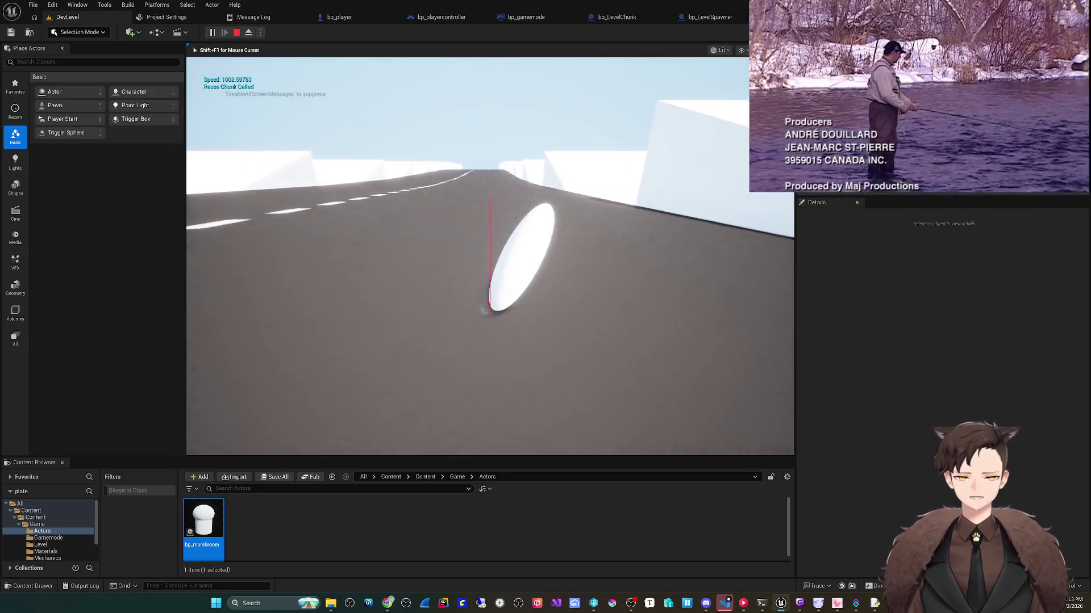
key(a)
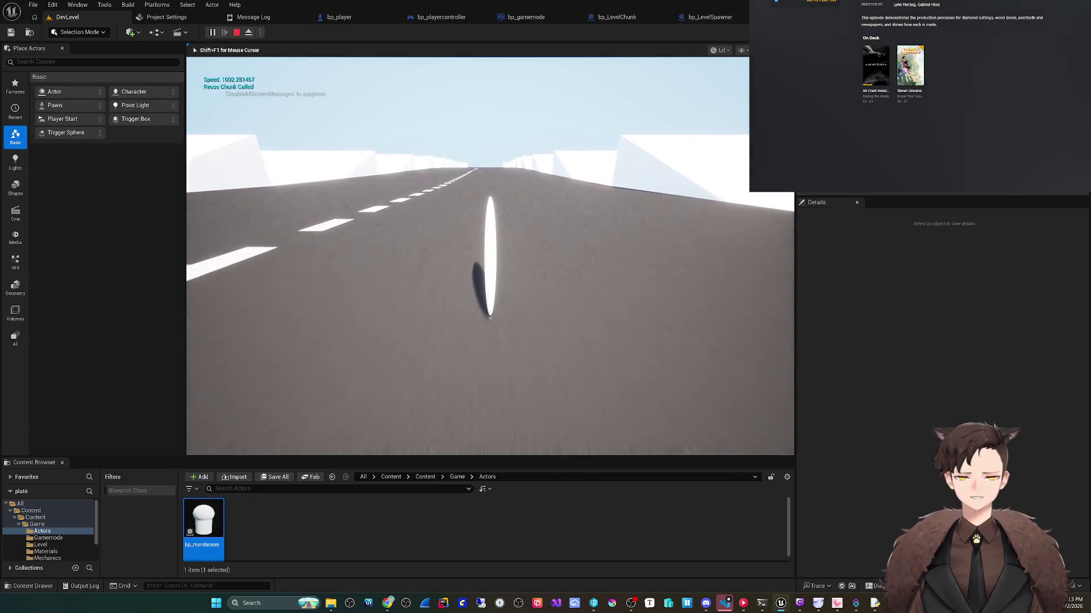
key(a)
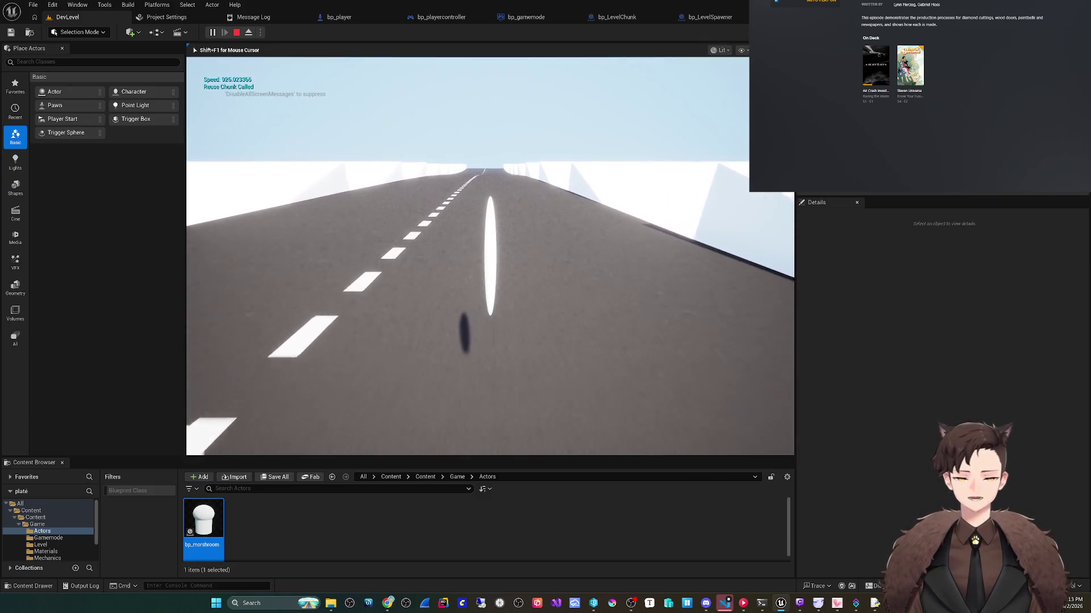
key(d)
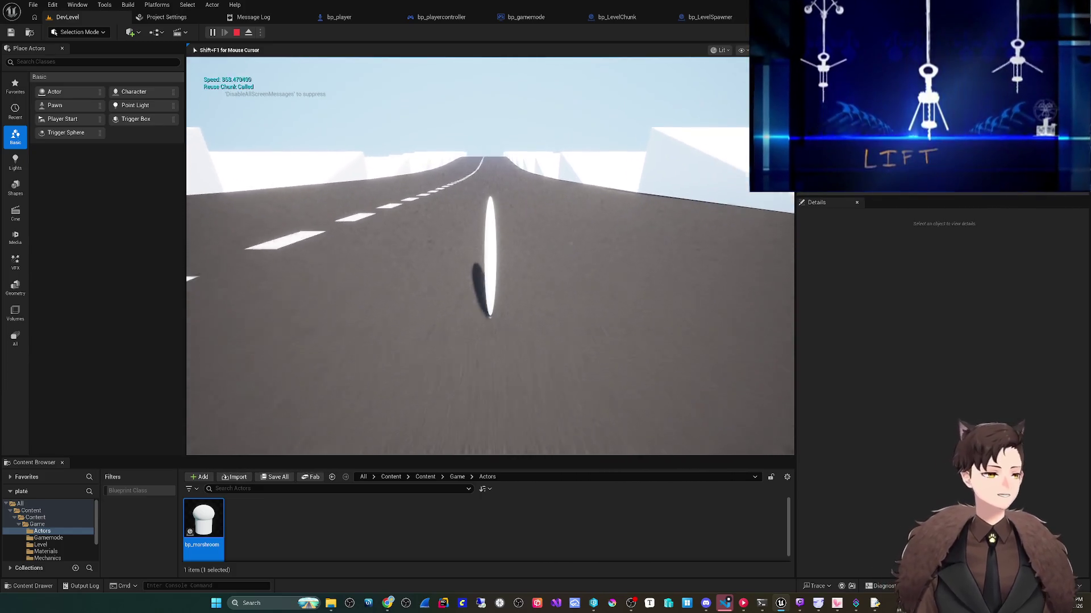
key(alt+Tab)
key(Escape)
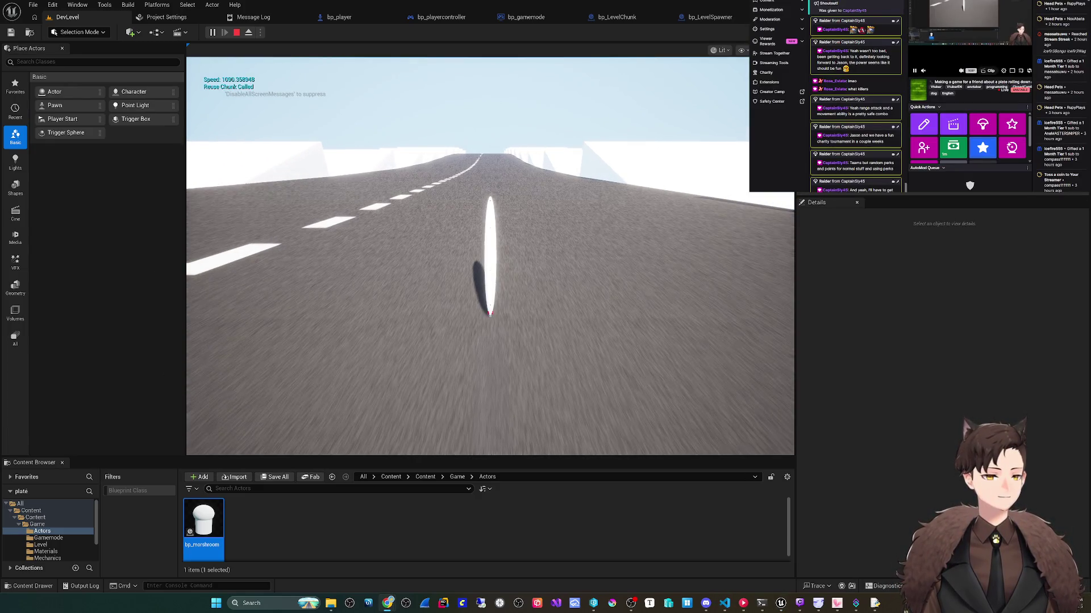
key(a)
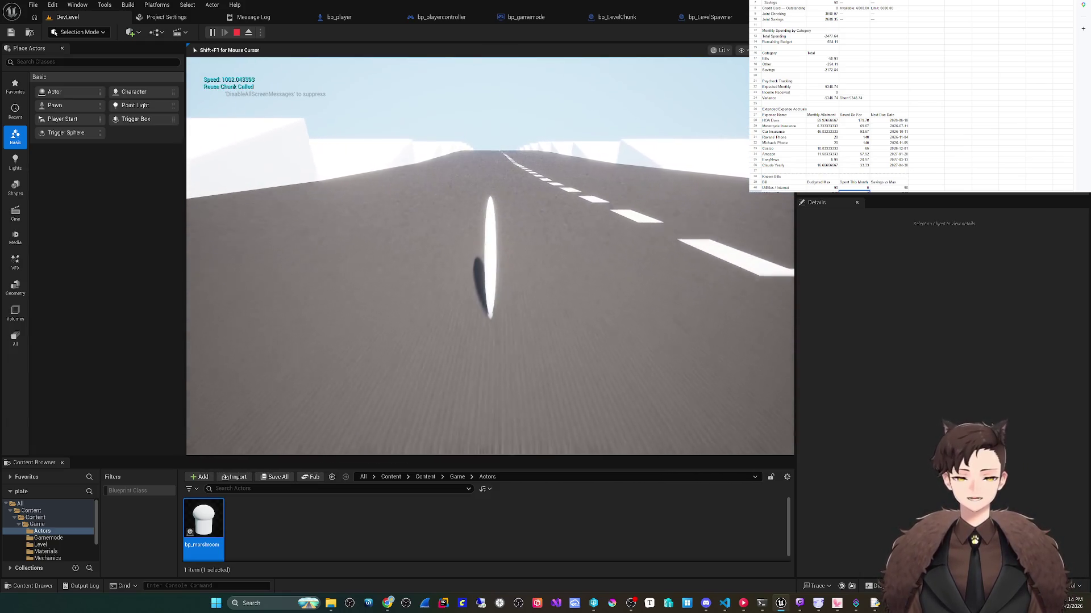
key(Escape)
Step: Open the revision-control View Changes window from the Tools menu
click(52, 4)
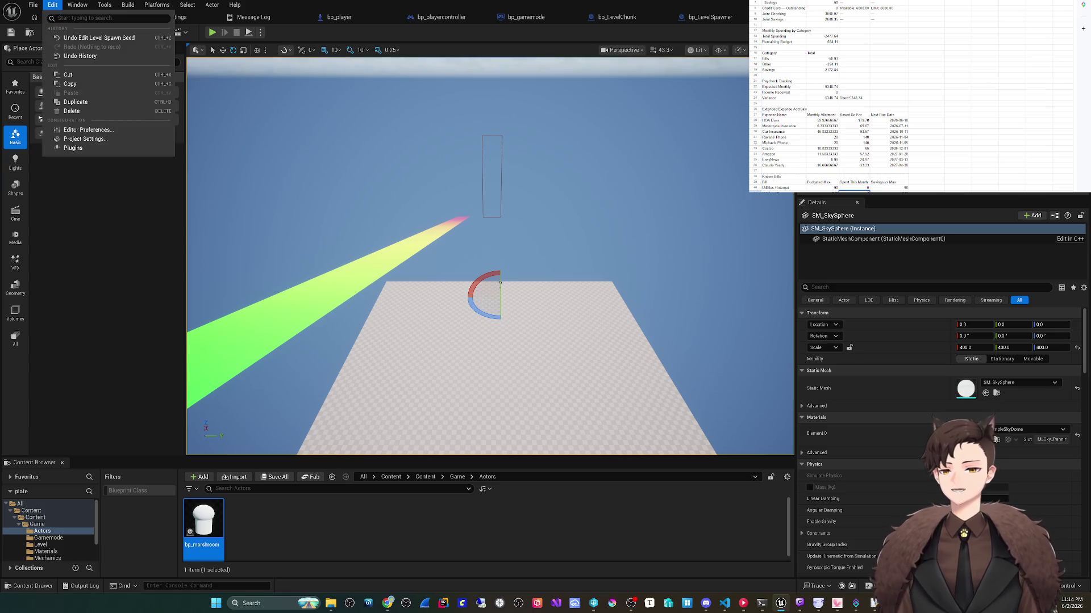
mouse_move(77, 5)
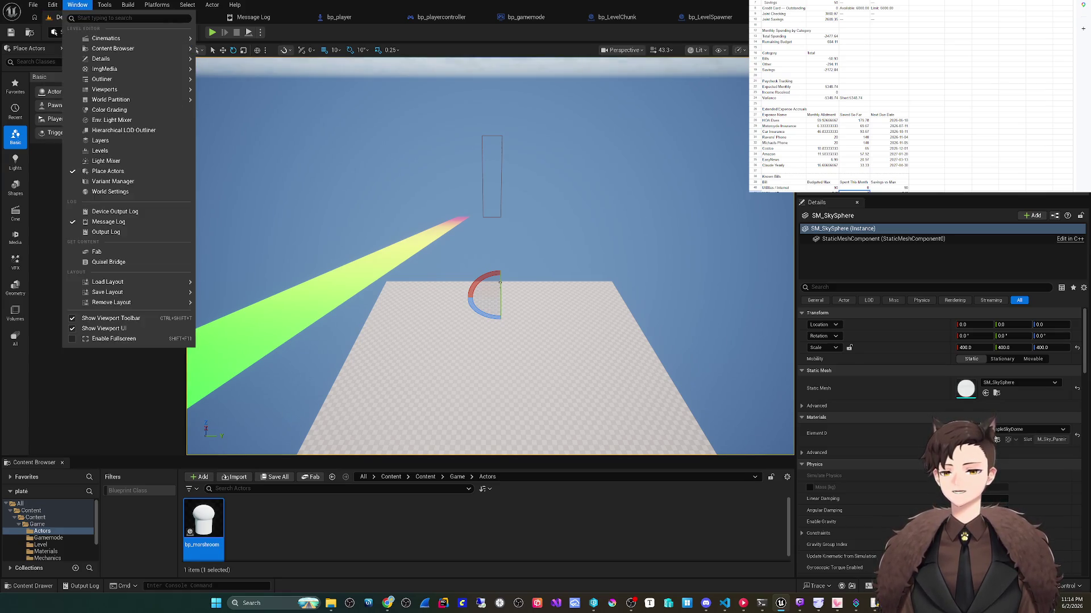
click(102, 117)
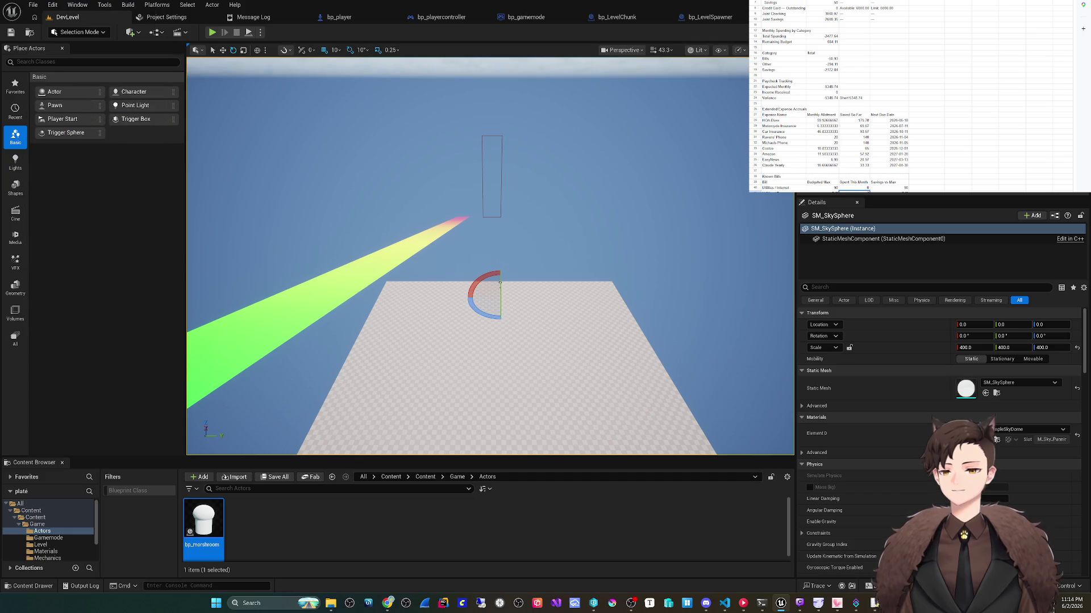
click(105, 5)
mouse_move(134, 243)
click(239, 239)
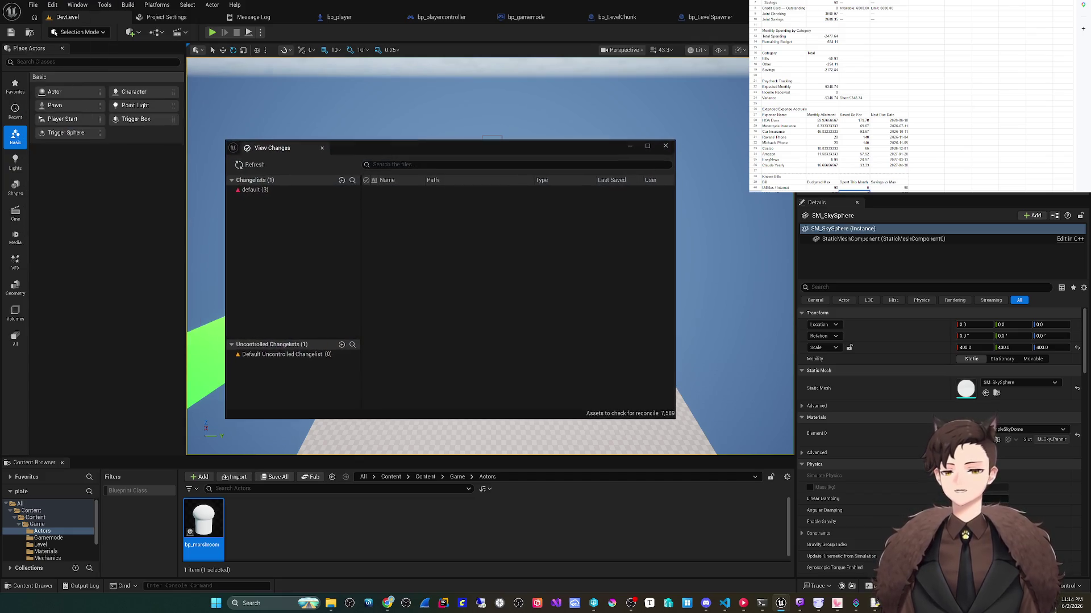
Step: Submit DevLevel, bp_player and bp_LevelSpawner as changelist 'Level Chunk Reuse Working'
click(392, 190)
shift+click(391, 203)
right_click(395, 193)
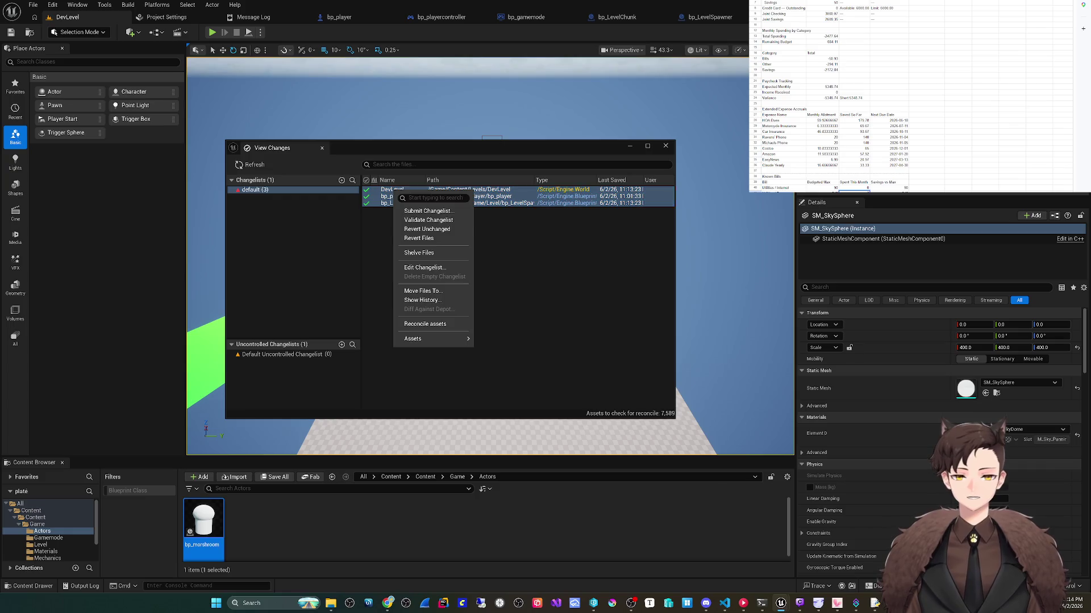
click(428, 211)
text(Level Chunk Reuse Working)
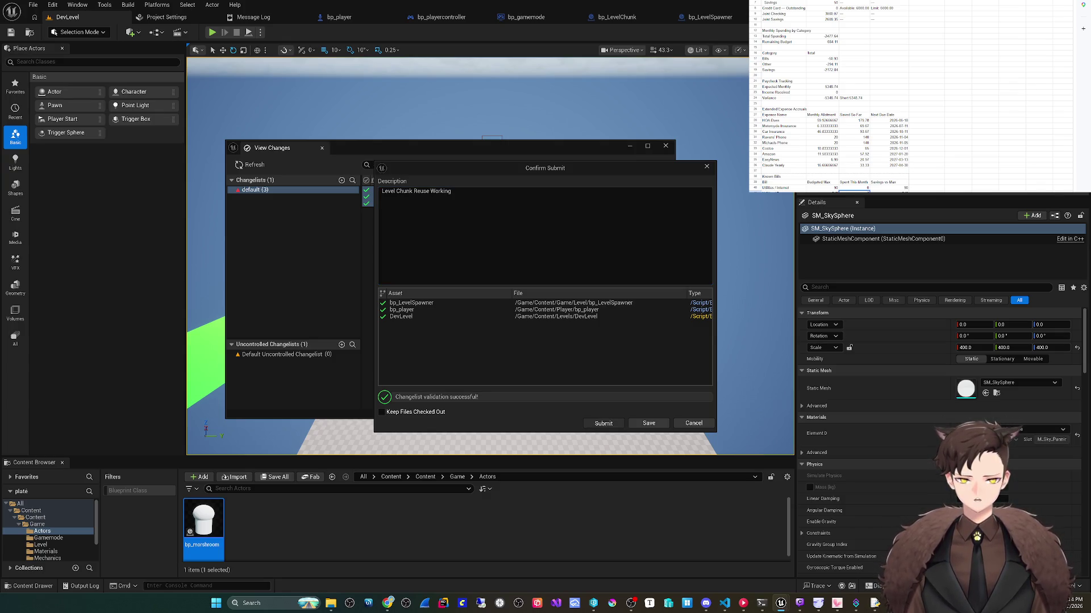
click(648, 423)
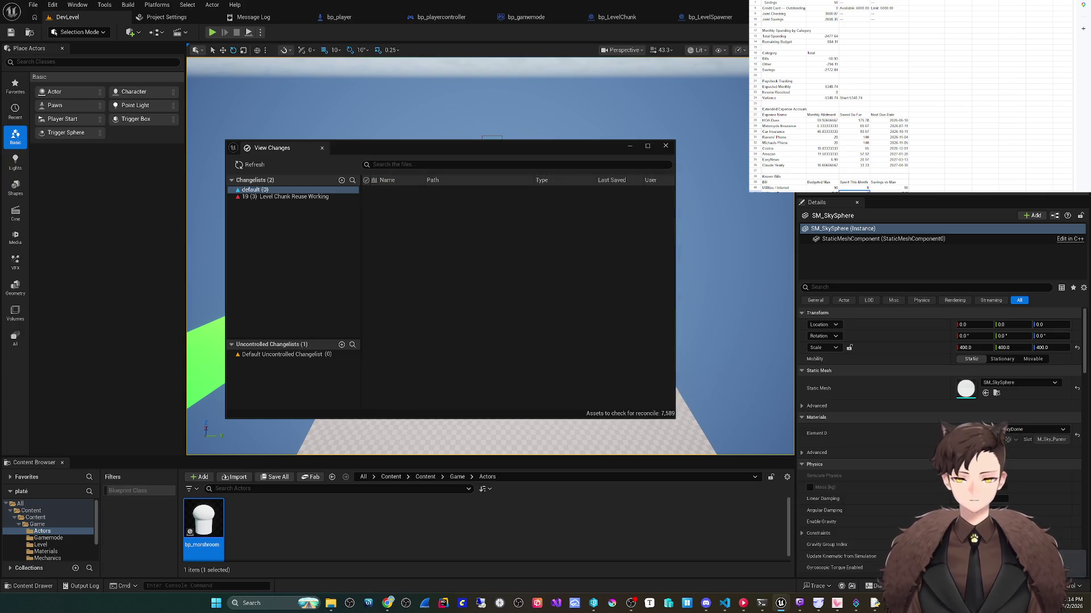
click(341, 197)
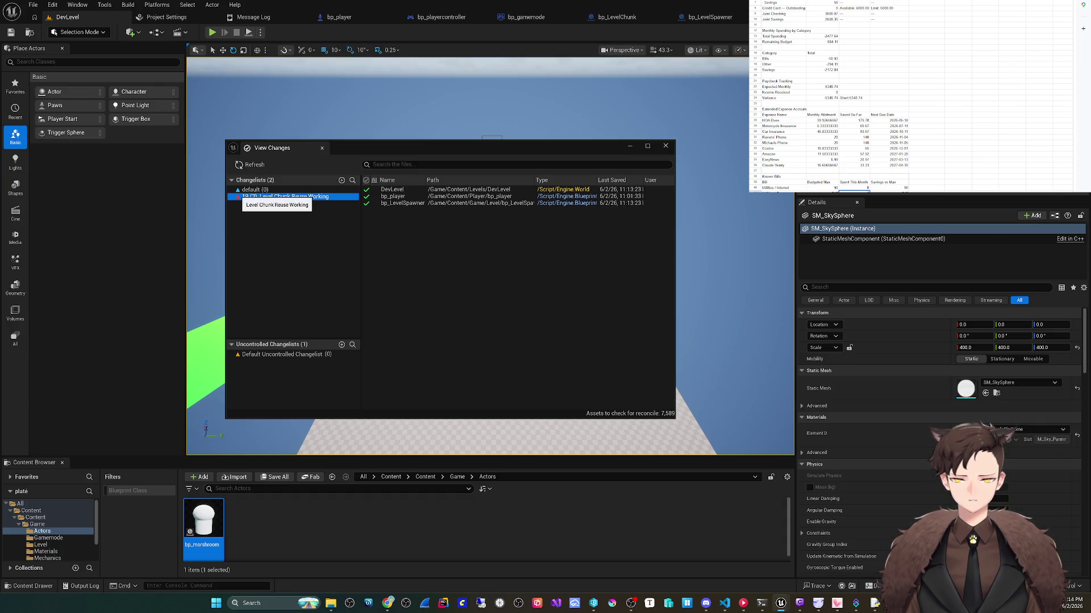
Step: Close View Changes and start Platforms > Windows > Package Project
click(665, 145)
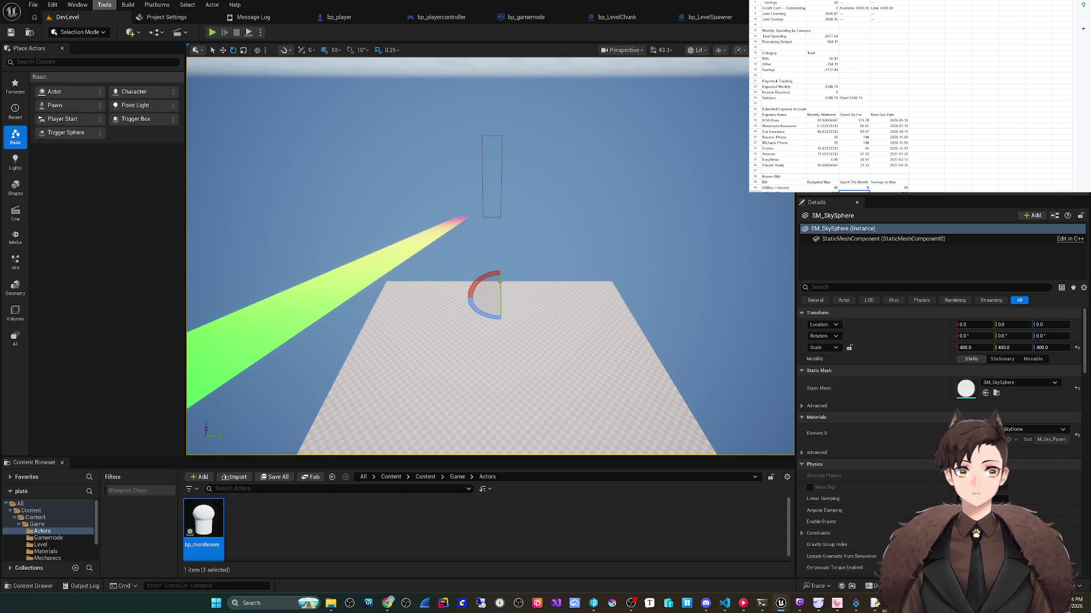
click(32, 5)
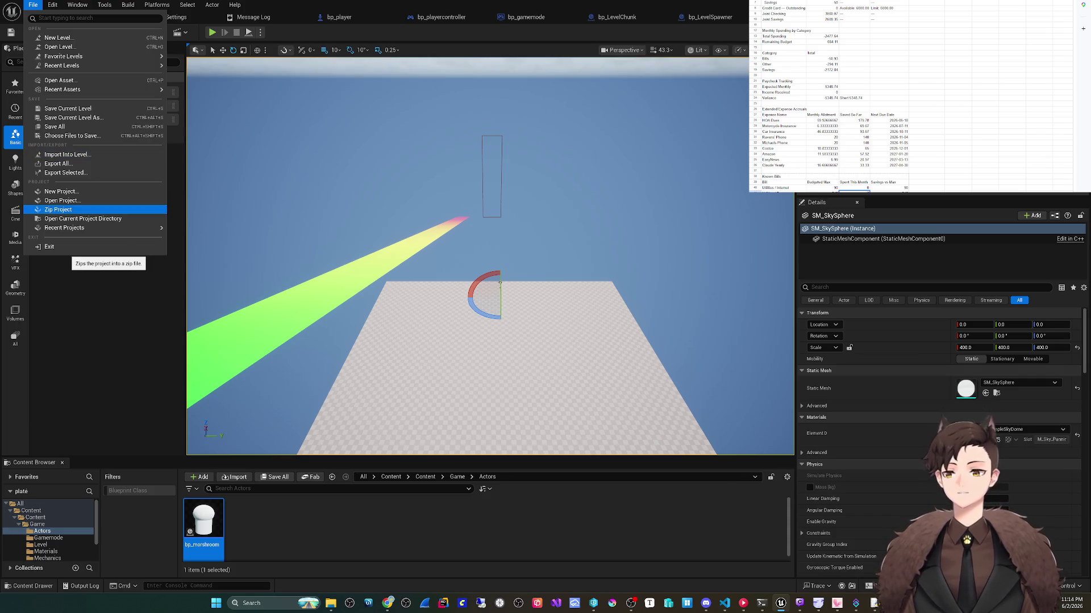
mouse_move(52, 5)
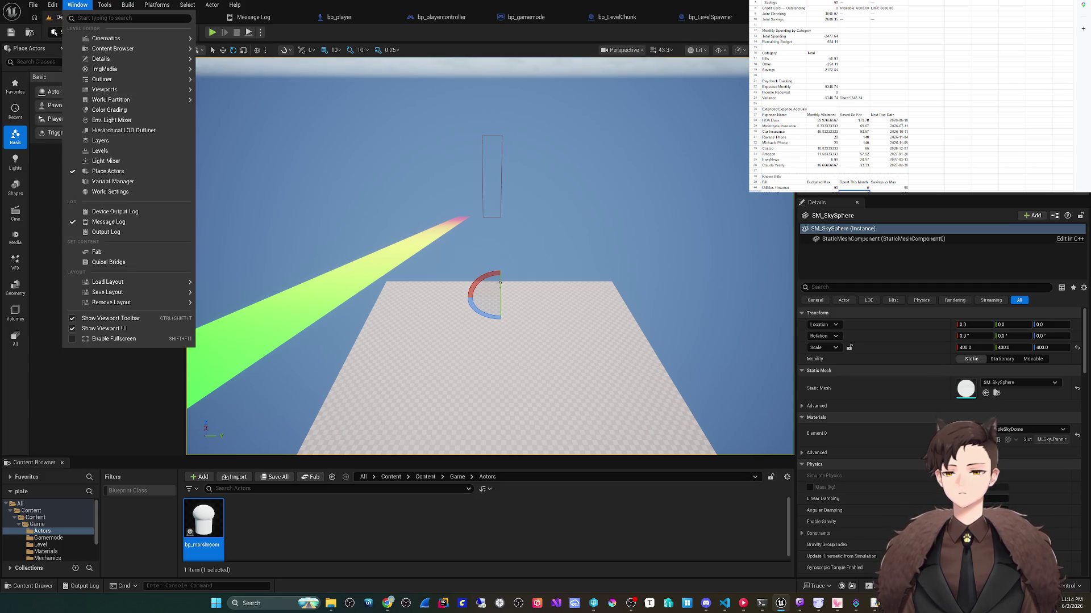
mouse_move(104, 5)
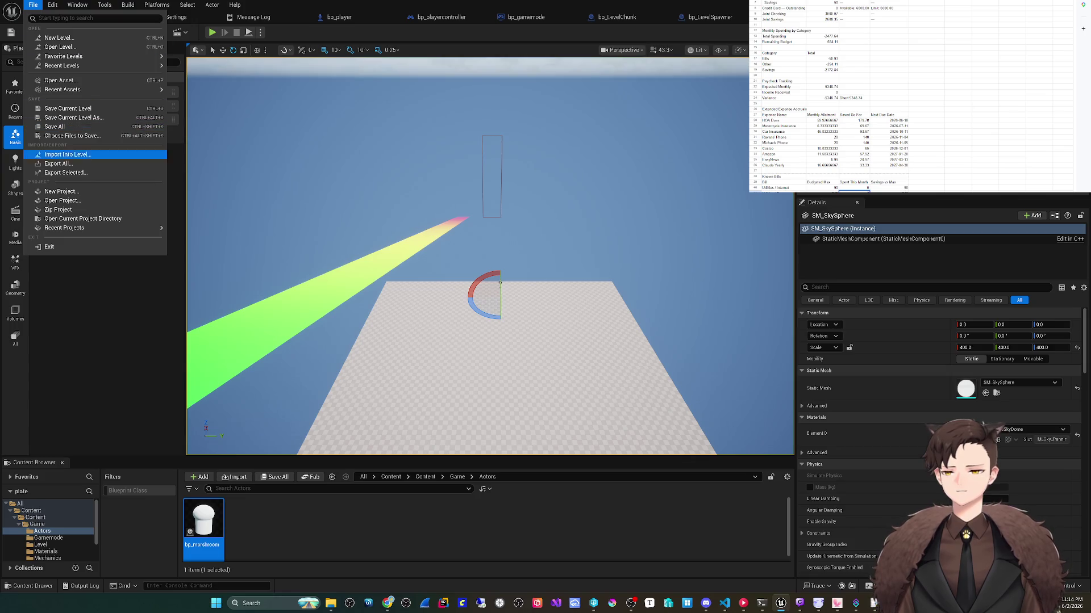
mouse_move(85, 227)
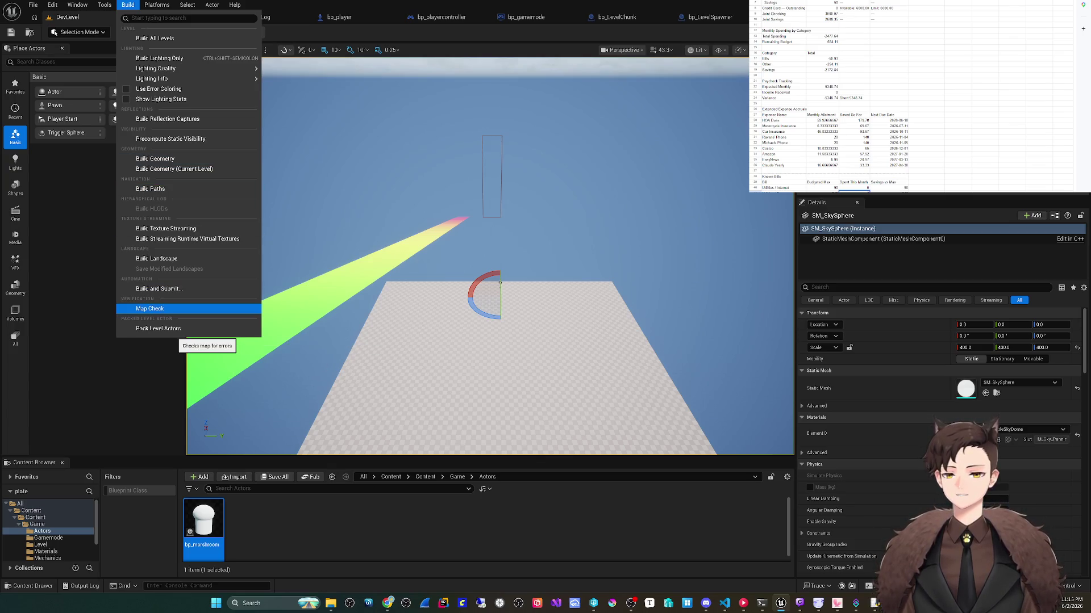
click(127, 5)
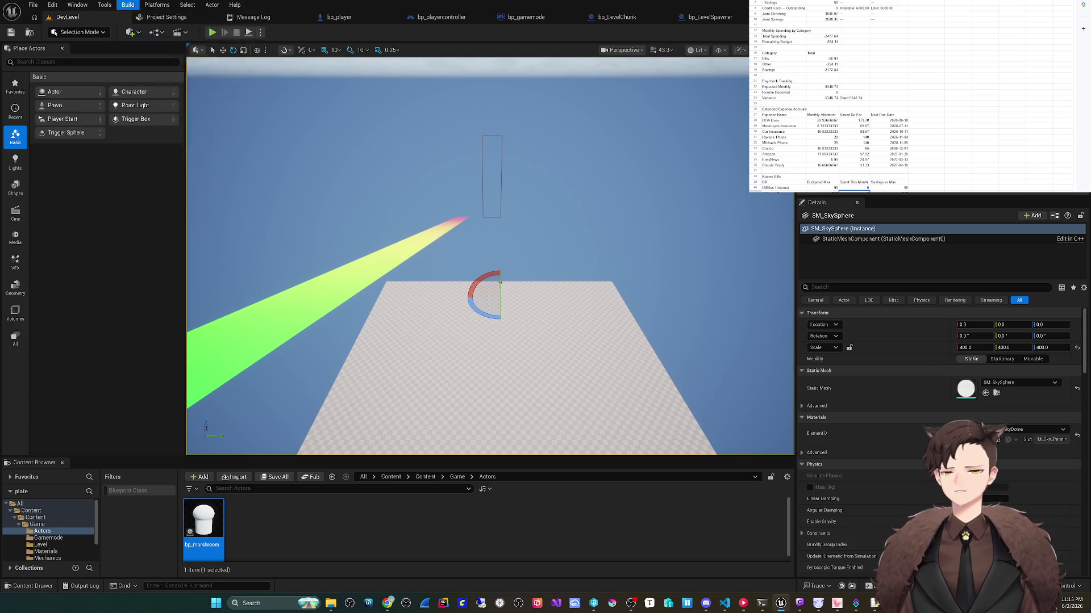
click(157, 4)
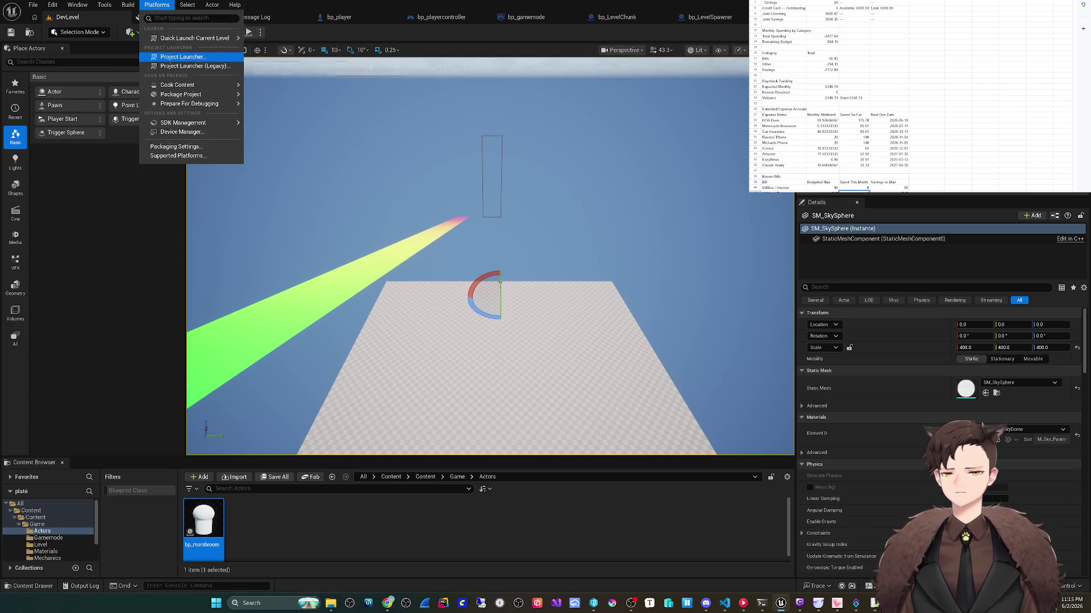
mouse_move(181, 94)
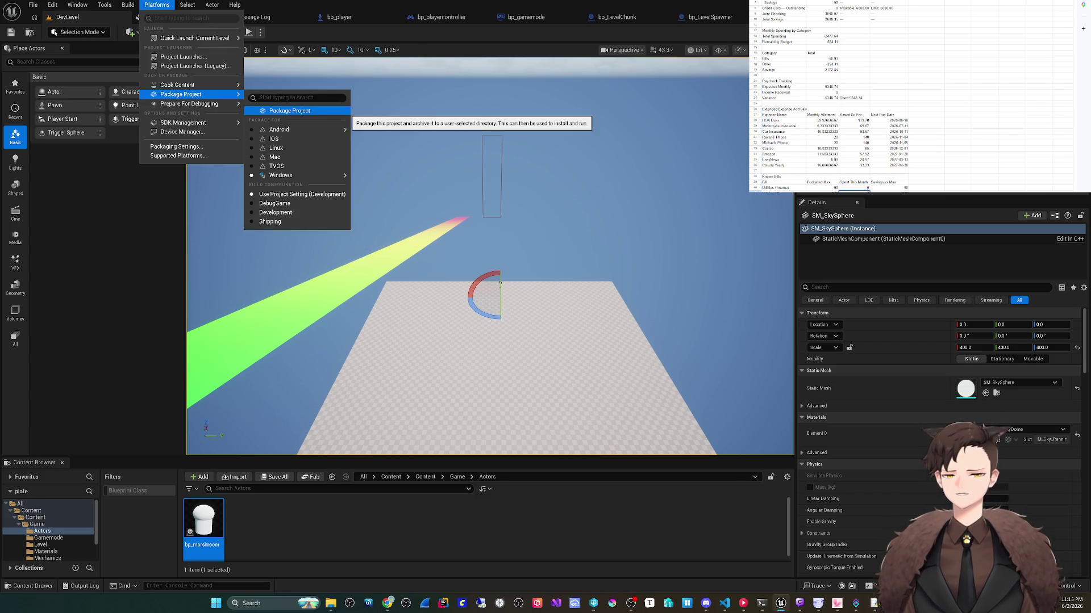
click(287, 111)
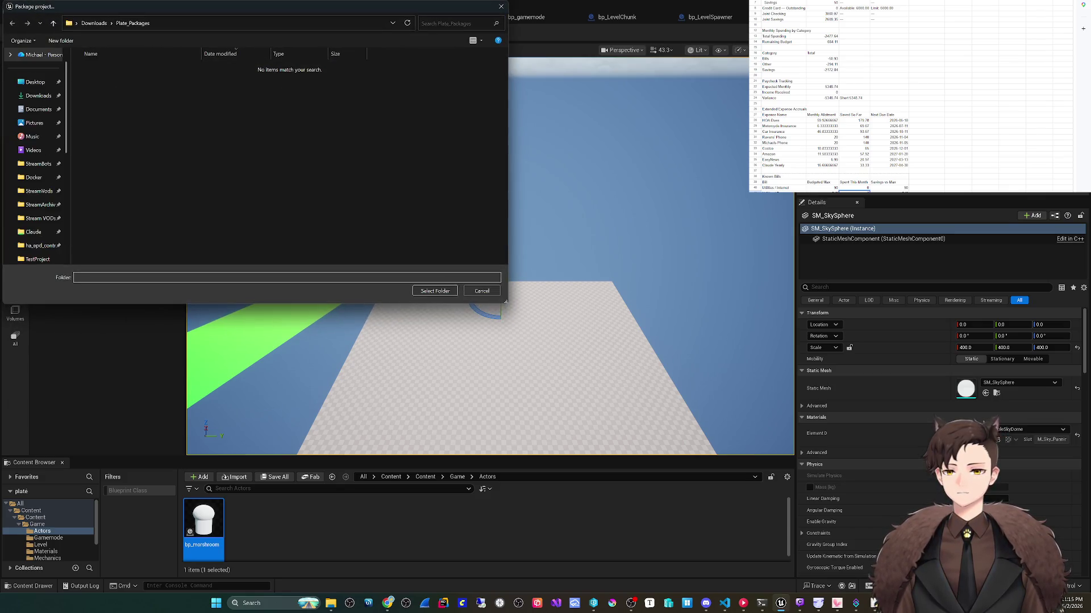
Step: Create a v1 folder in Downloads\Plate_Packages and select it as the package destination
drag(228, 6, 409, 103)
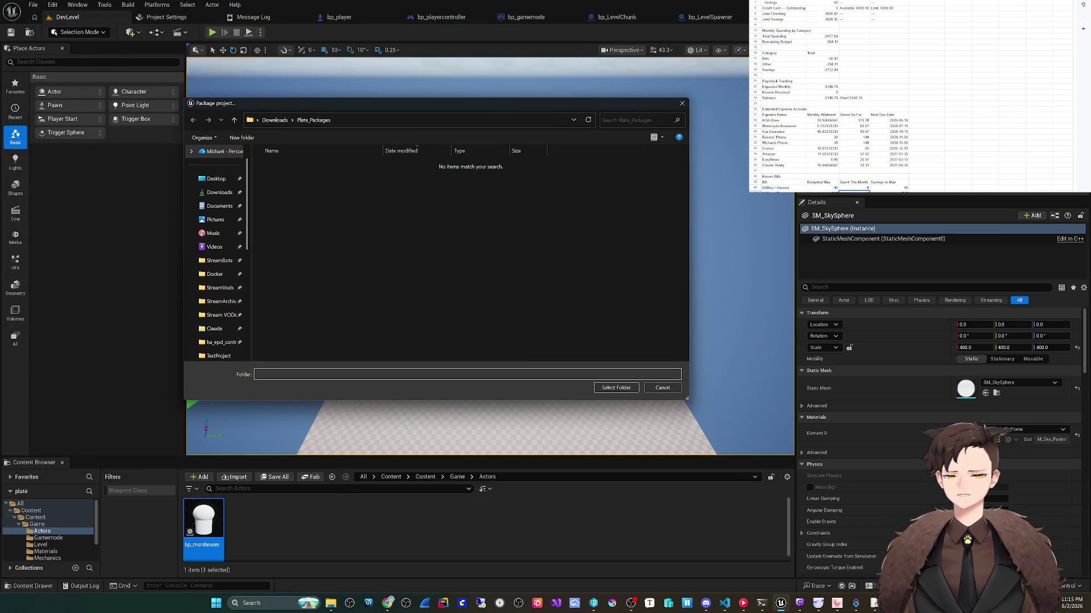
right_click(303, 187)
click(425, 305)
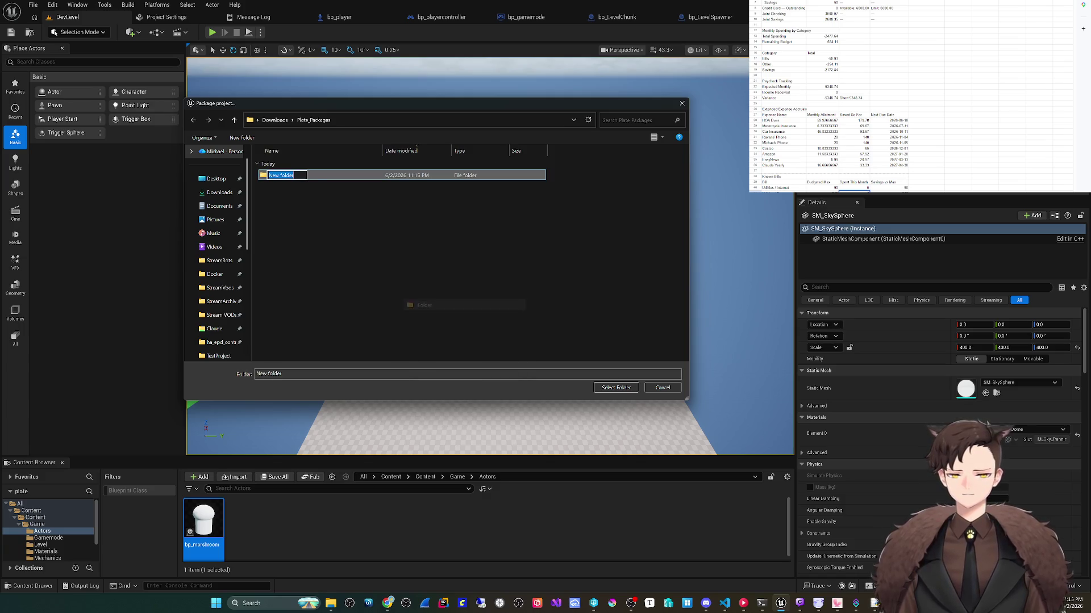
text(0.001)
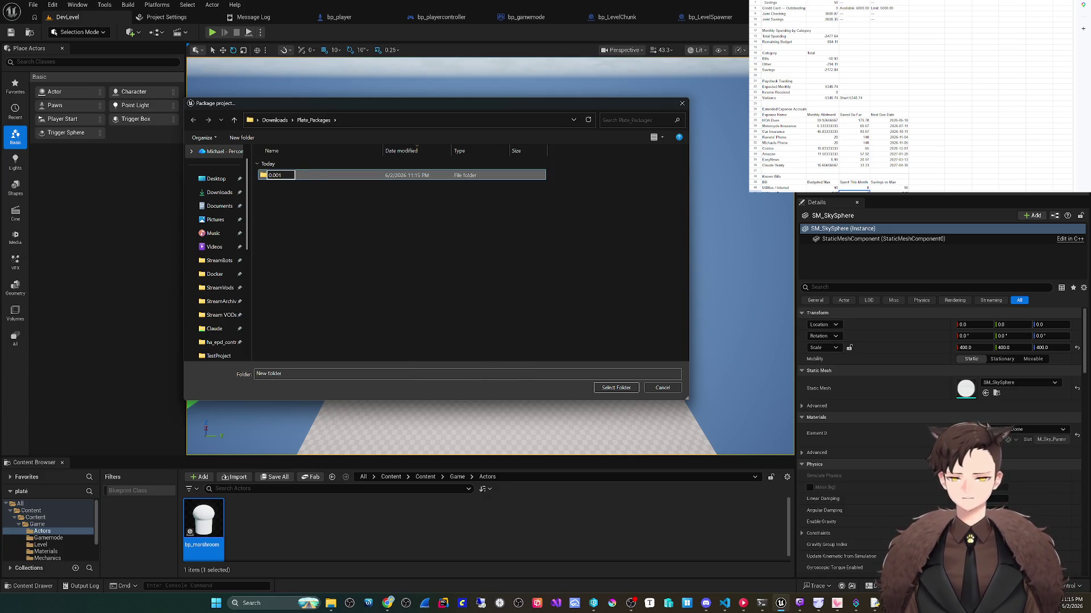
key(ctrl+a)
text(v1)
key(Return)
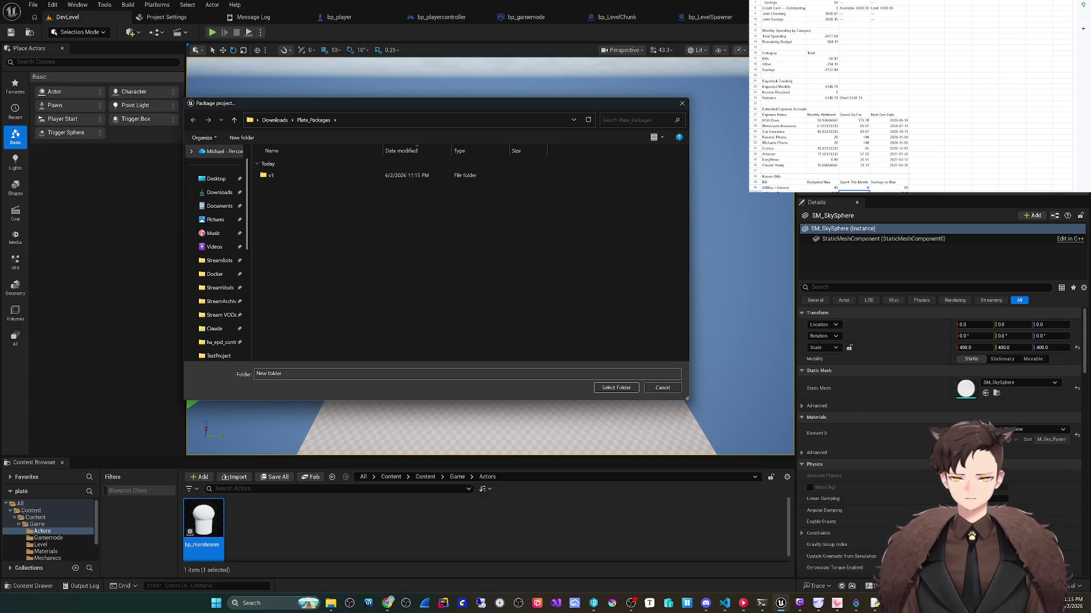
key(Return)
click(398, 120)
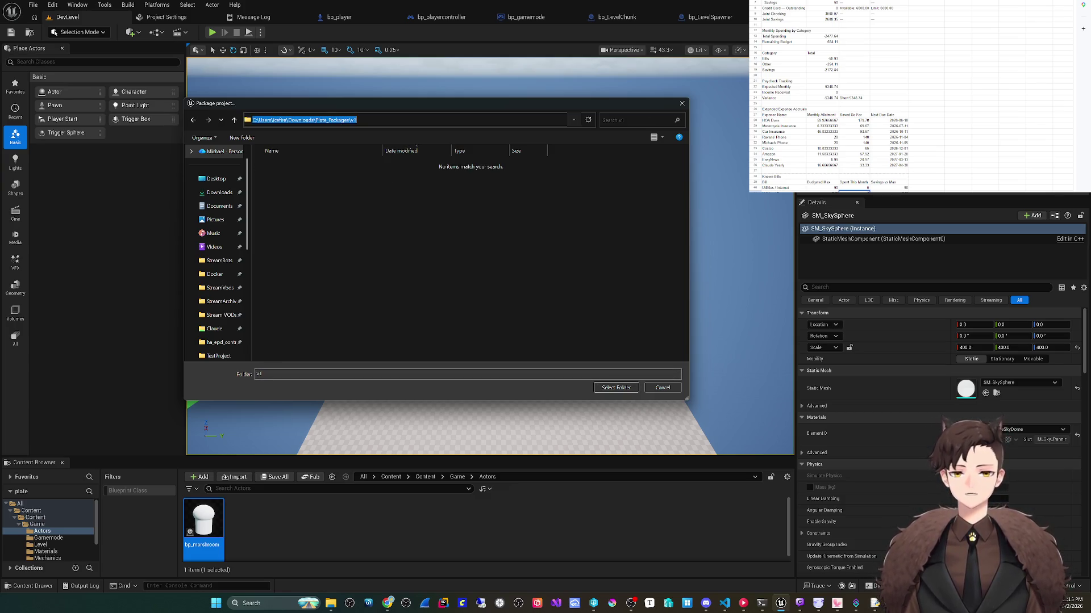
click(615, 387)
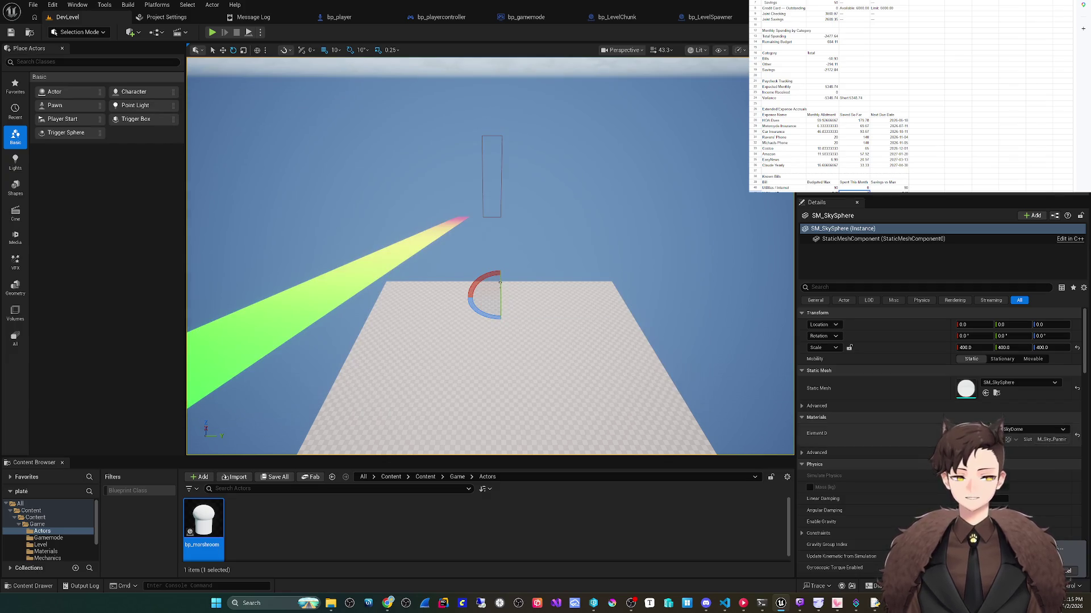
Step: In File Explorer, go to the Plate_Packages v1 output folder and its Windows build folder
key(alt+Tab)
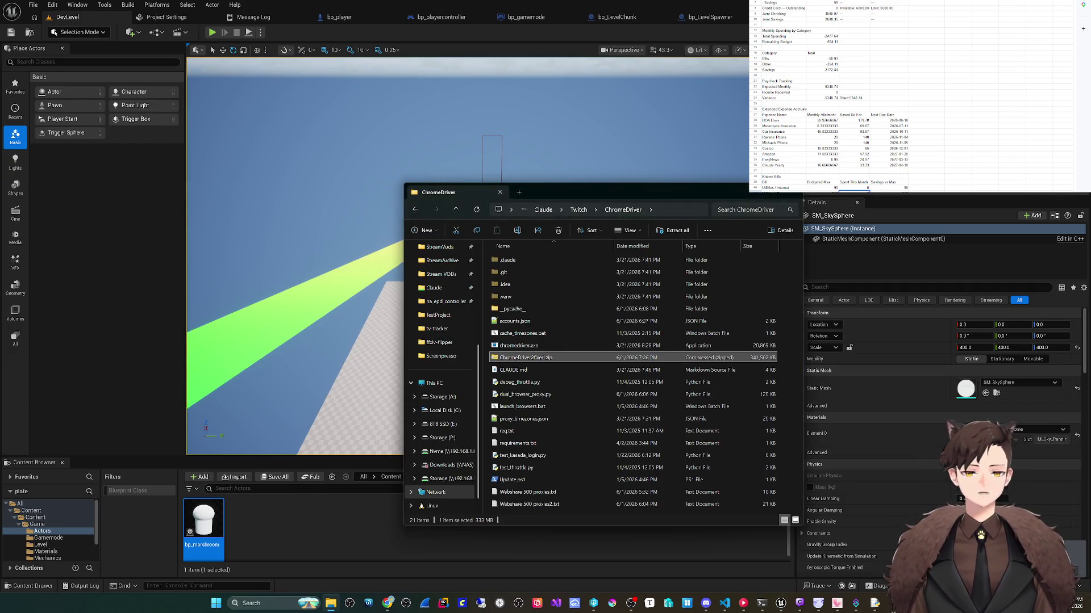
key(ctrl+l)
text(C:\Users\icefire\Downloads\Plate_Packages\v1)
key(Return)
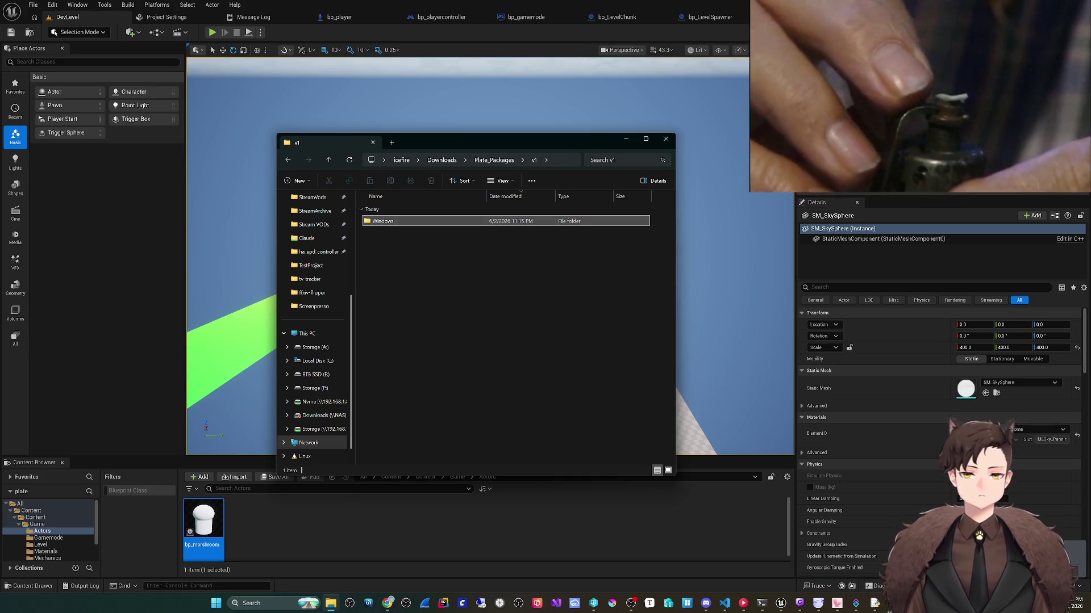
key(Return)
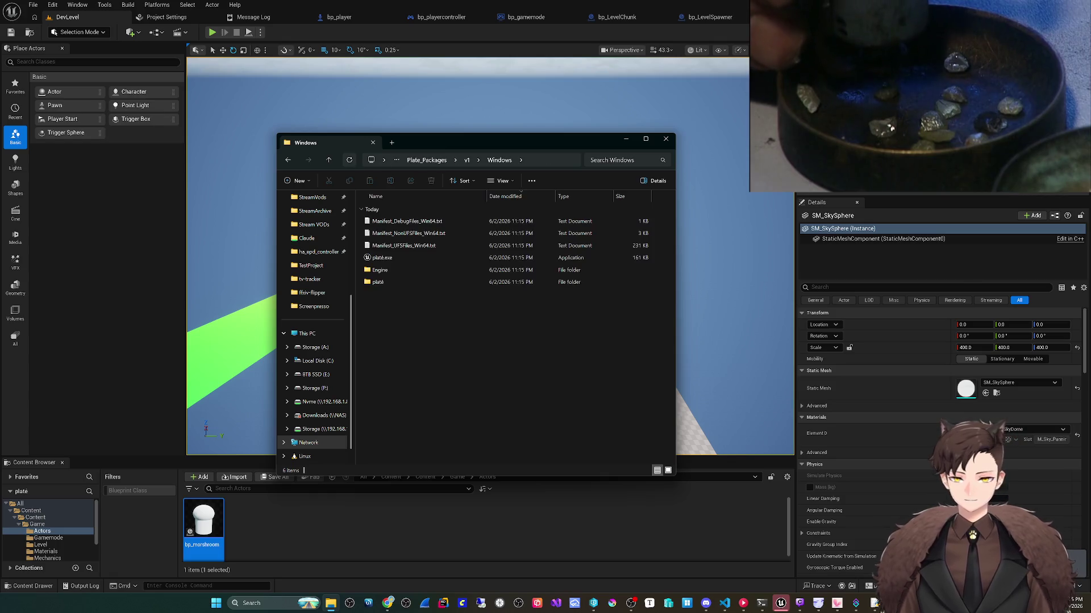
Step: Launch the packaged plate.exe, allow firewall access, then quit the game
click(382, 257)
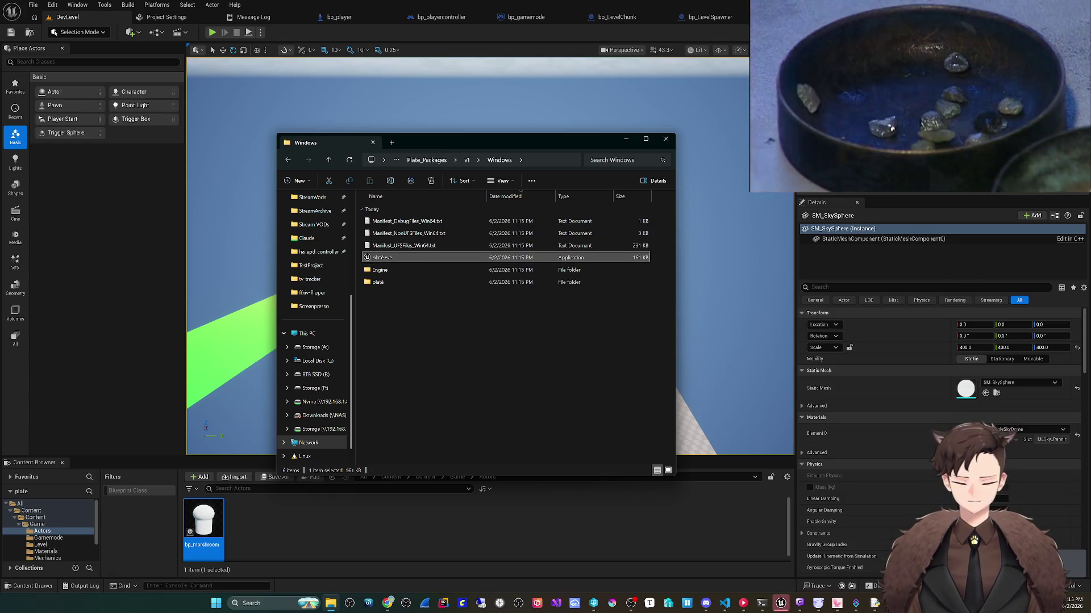
double_click(381, 257)
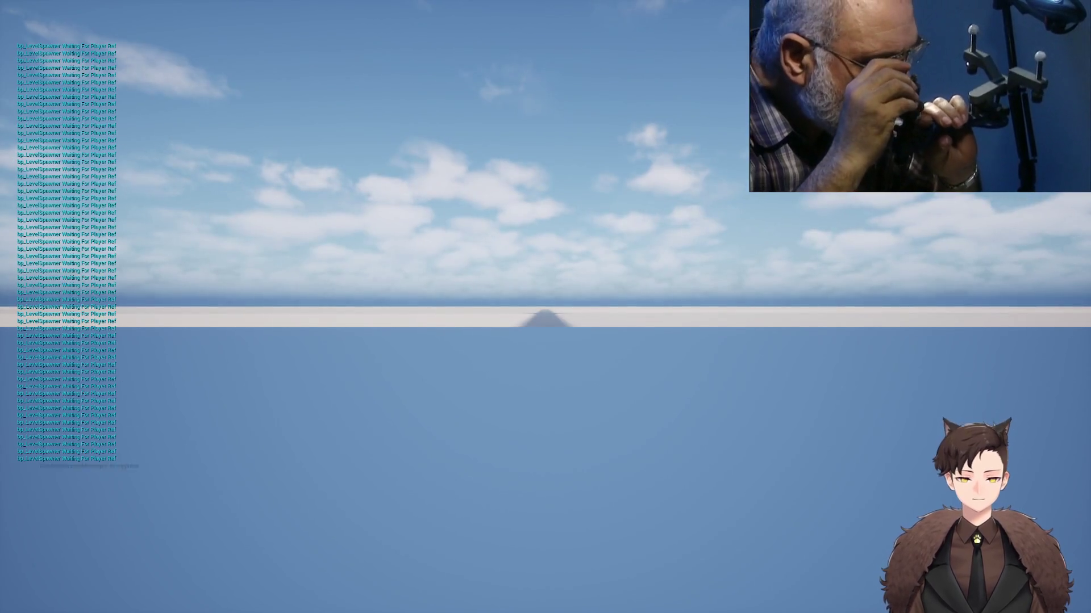
key(Return)
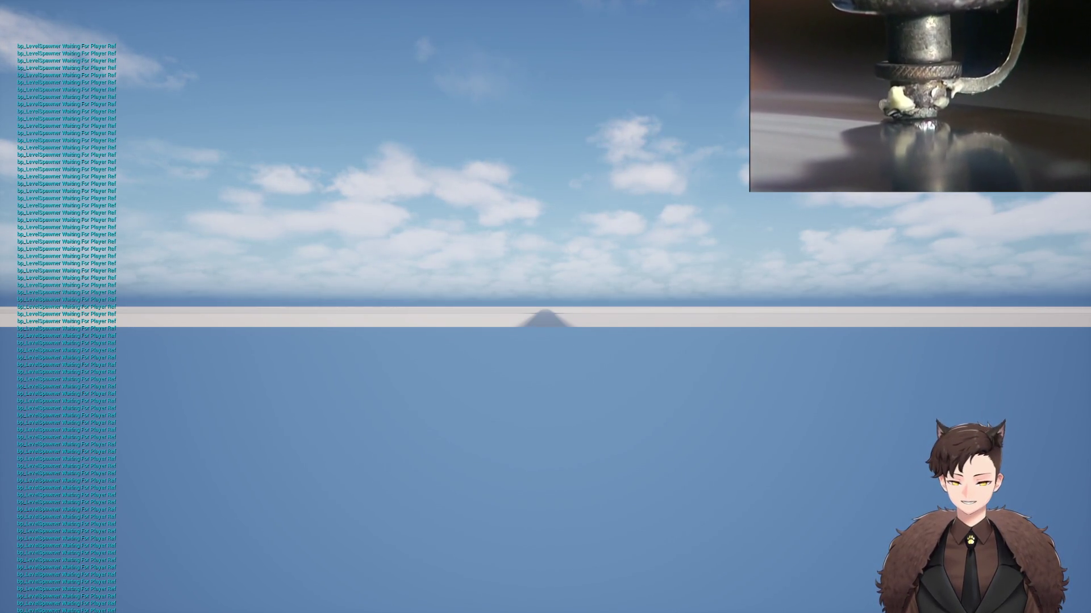
key(alt+F4)
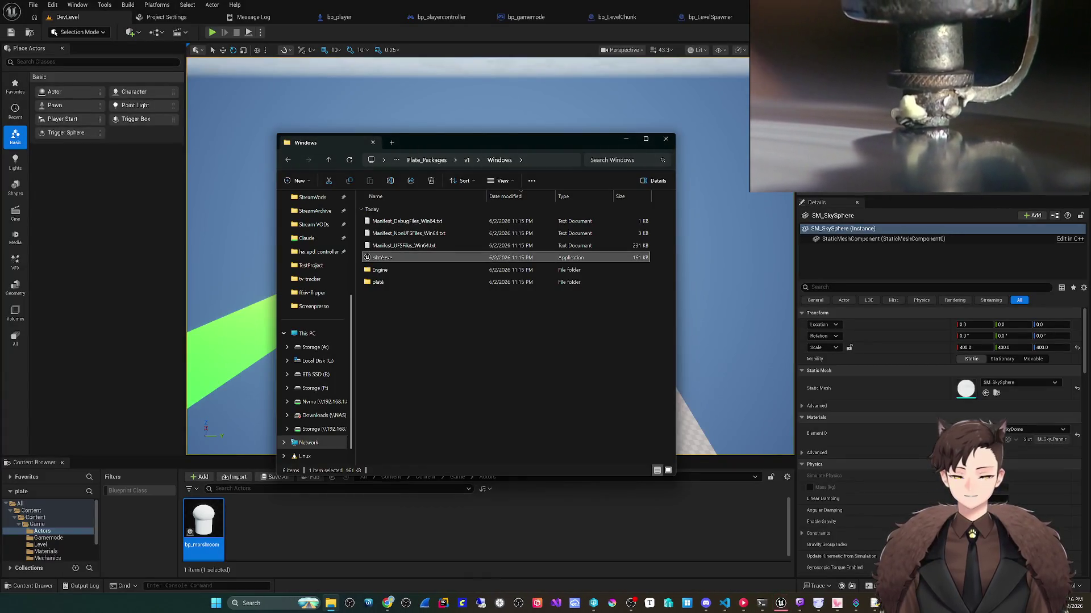
Step: Back in the editor, open bp_gamemode's class defaults from the Game > Gamemode folder
click(626, 138)
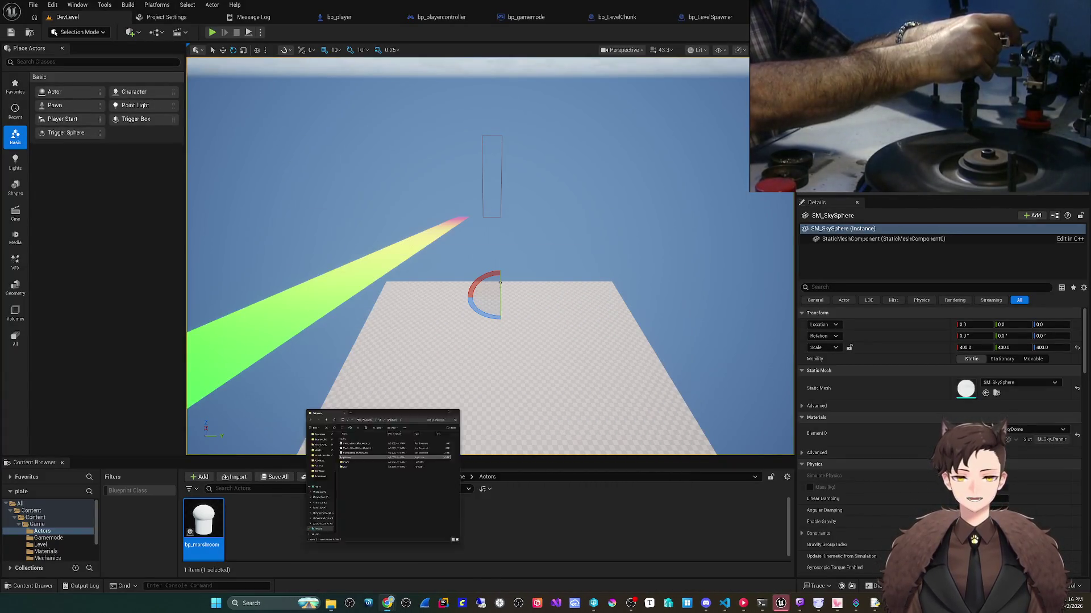
mouse_move(626, 139)
mouse_down()
mouse_move(607, 228)
mouse_move(603, 181)
mouse_up()
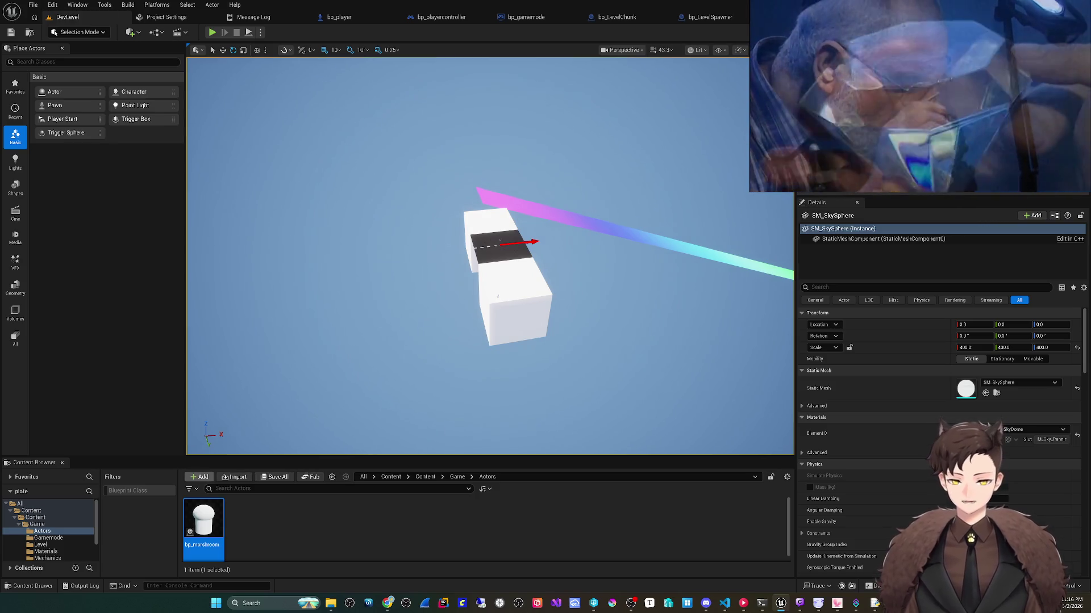
click(398, 528)
click(457, 477)
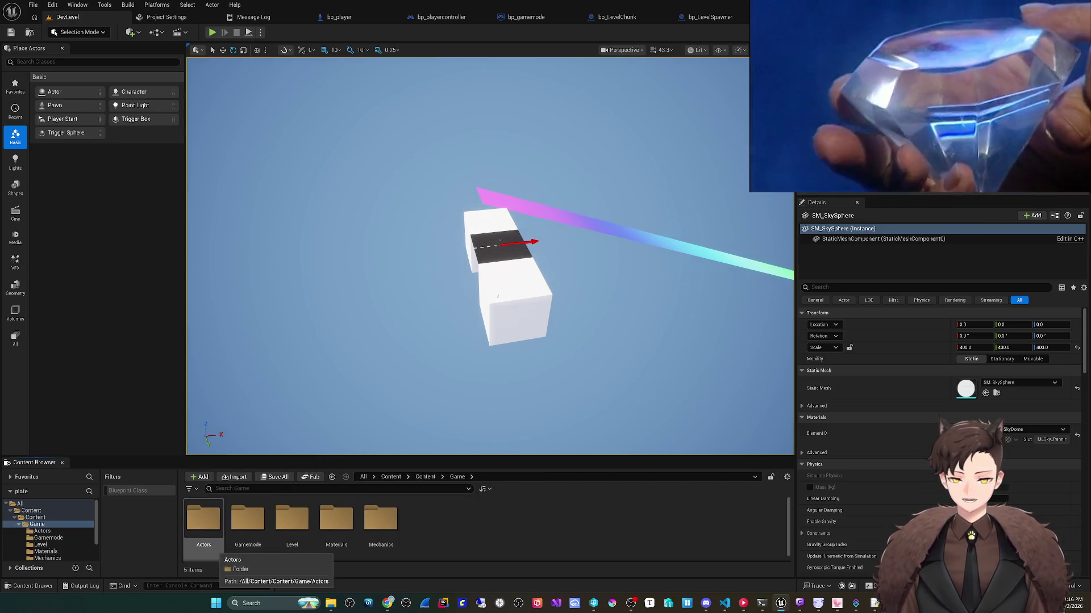
click(248, 520)
double_click(247, 520)
double_click(202, 517)
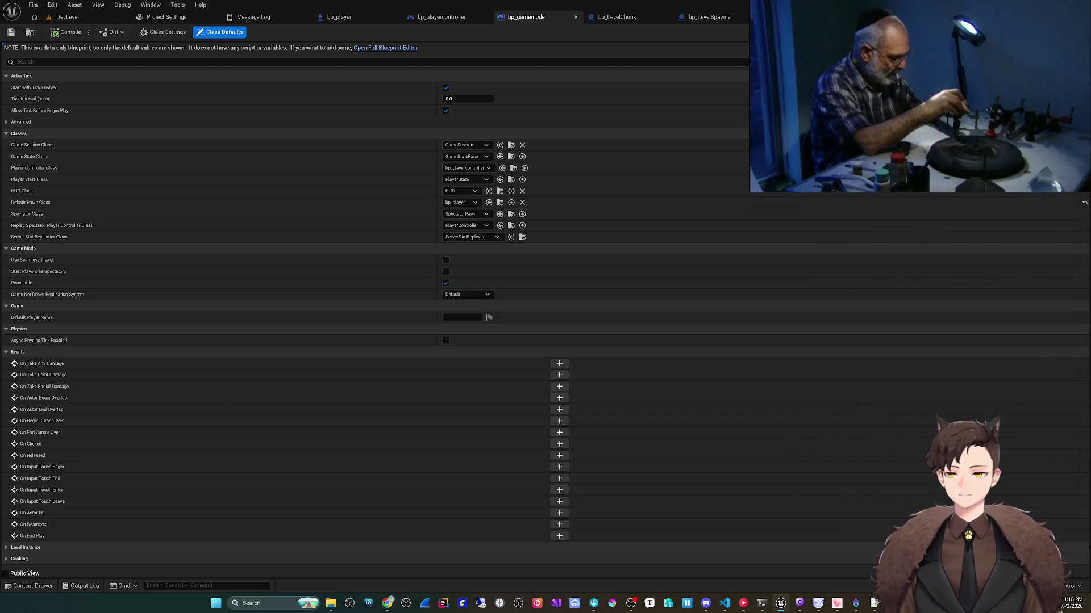
Step: Look over the play mode options from DevLevel, then switch to bp_player's event graph
click(68, 17)
click(260, 33)
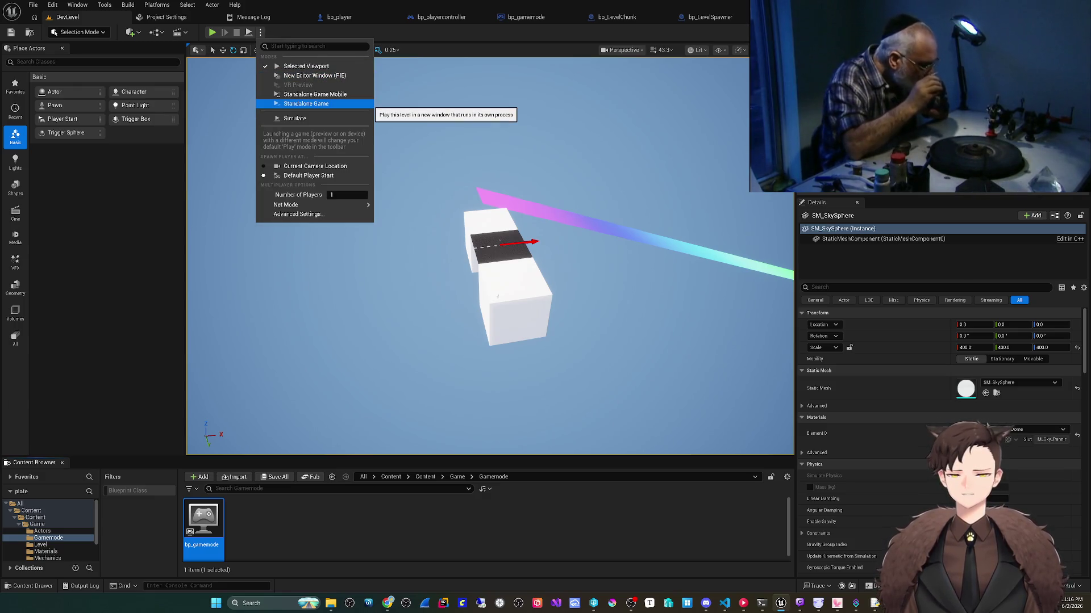
click(339, 17)
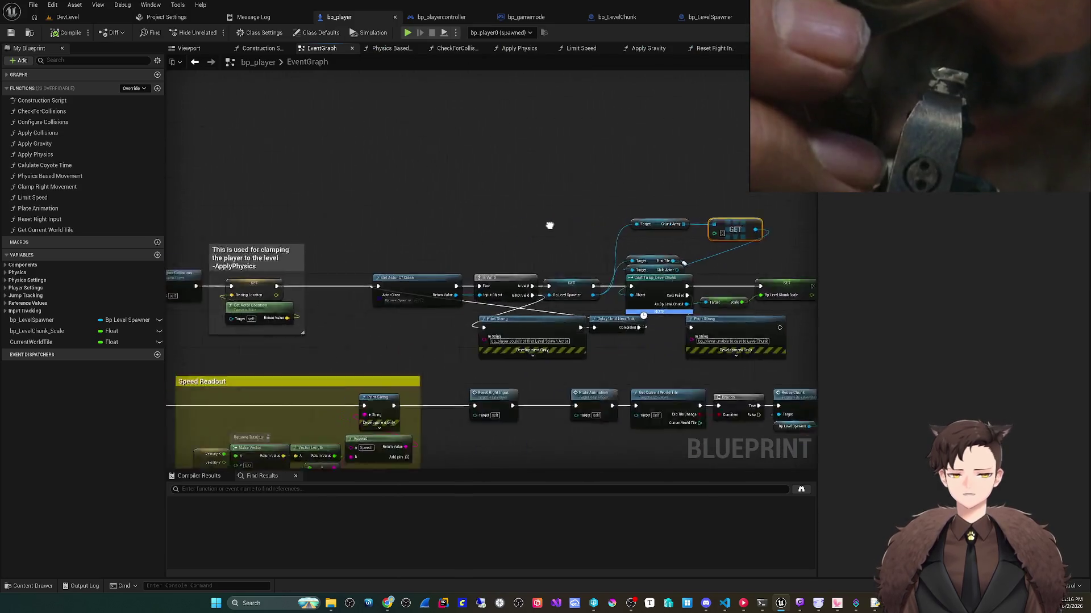
Step: Start a quick play-test of the level and close the preview
scroll(423, 291, down, 3)
scroll(424, 291, up, 5)
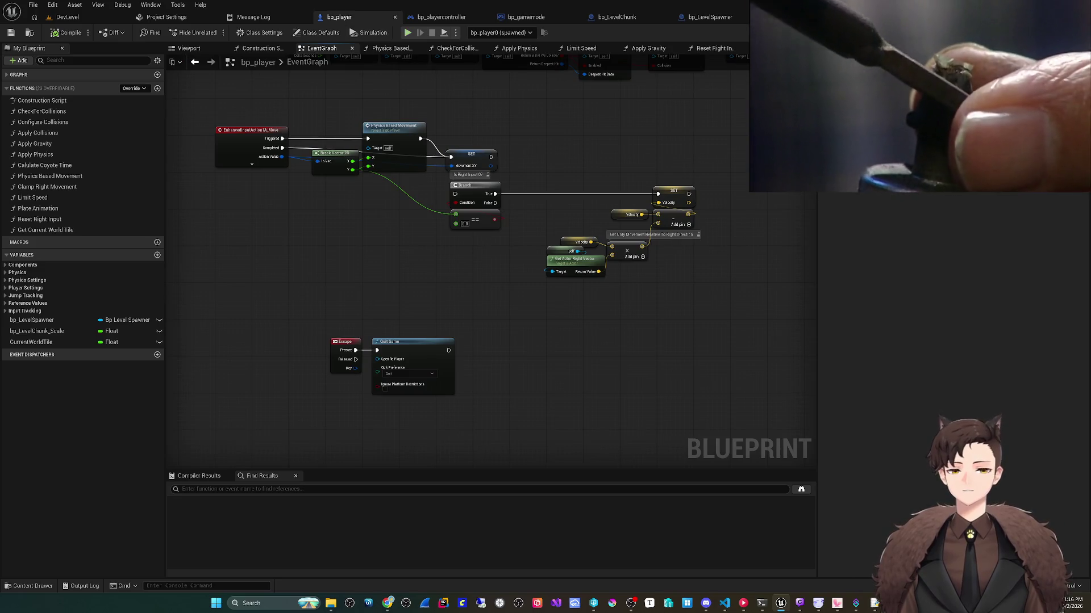
click(408, 32)
key(Escape)
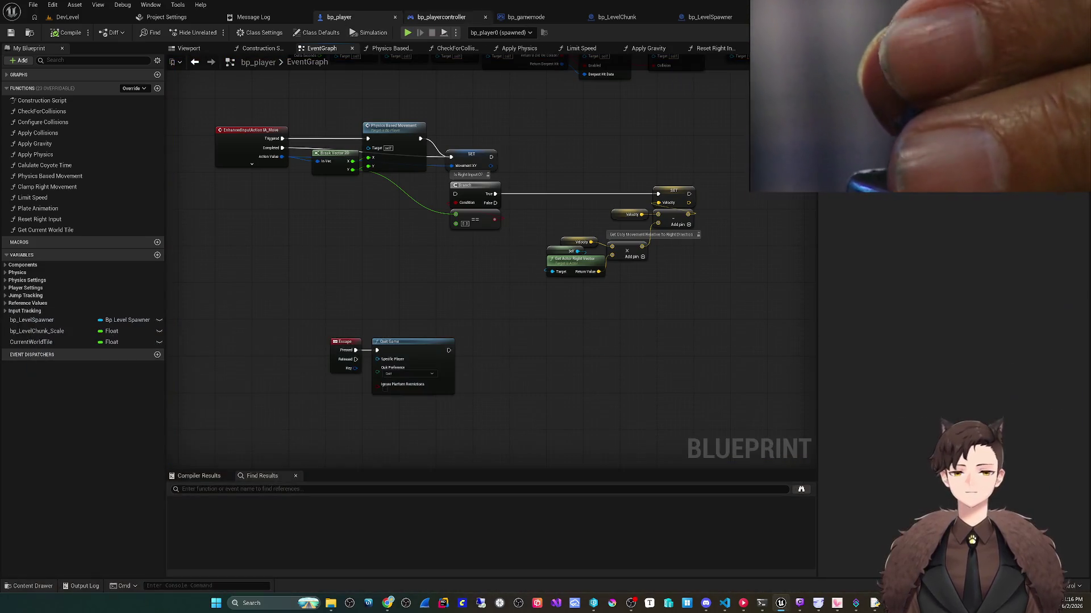
Step: Play the level as a Standalone Game, steer the disc, and quit with Escape
click(455, 33)
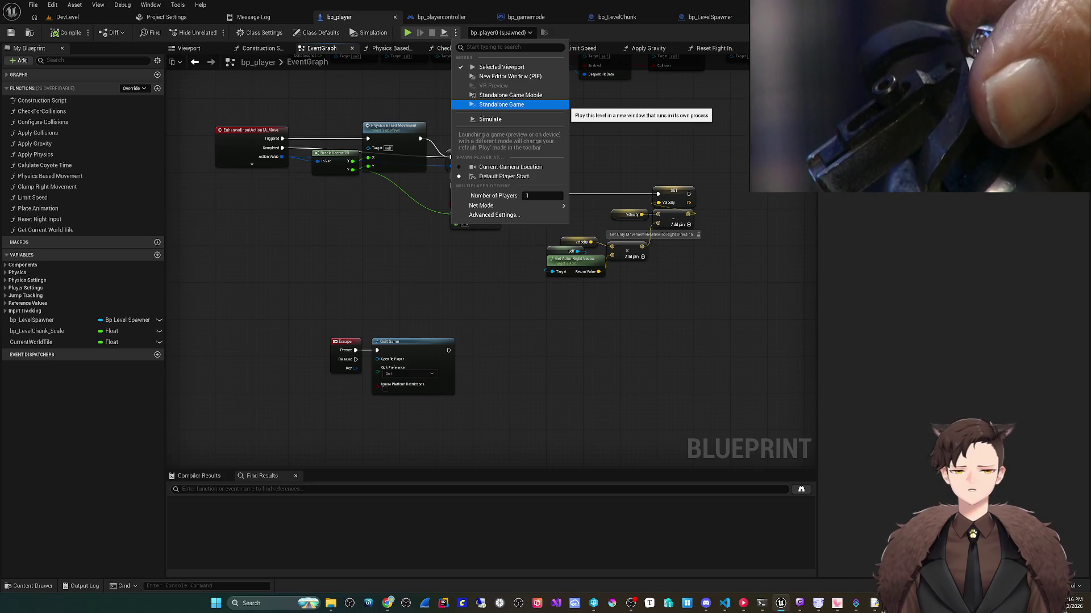
click(489, 104)
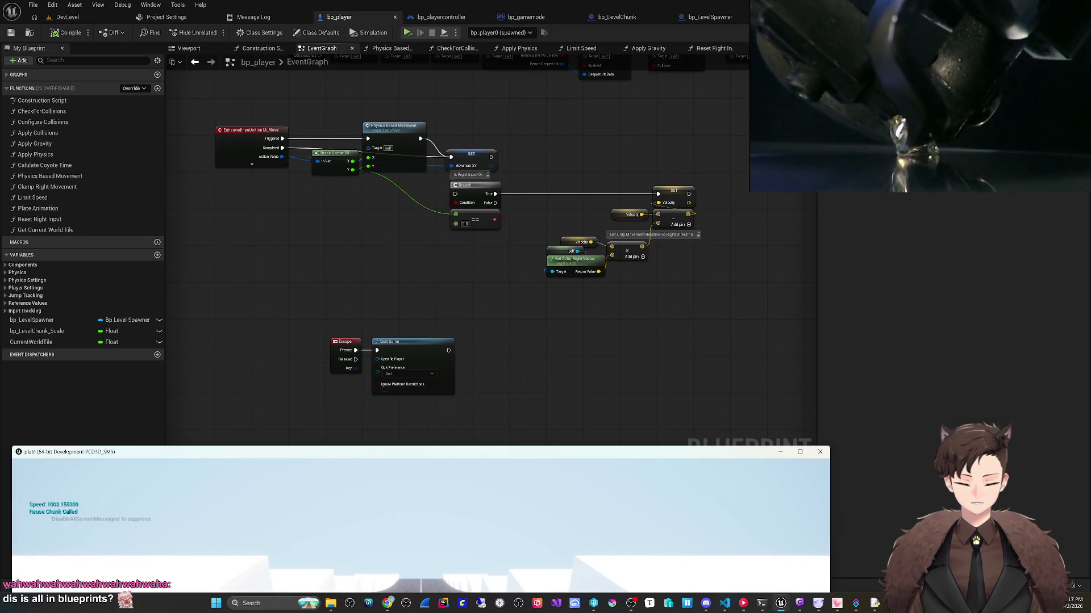
key(Escape)
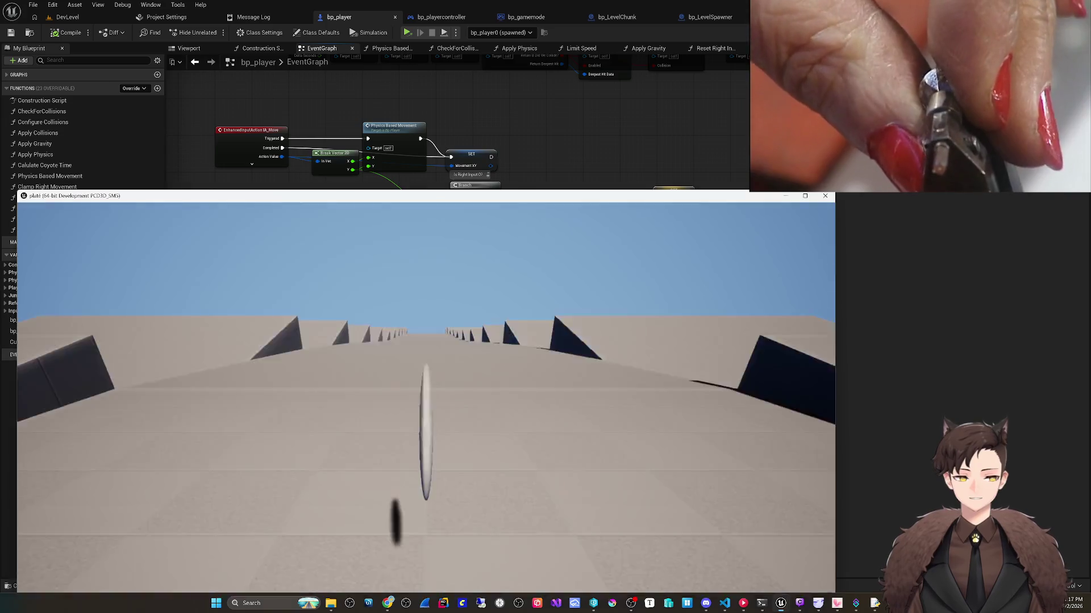
key(w)
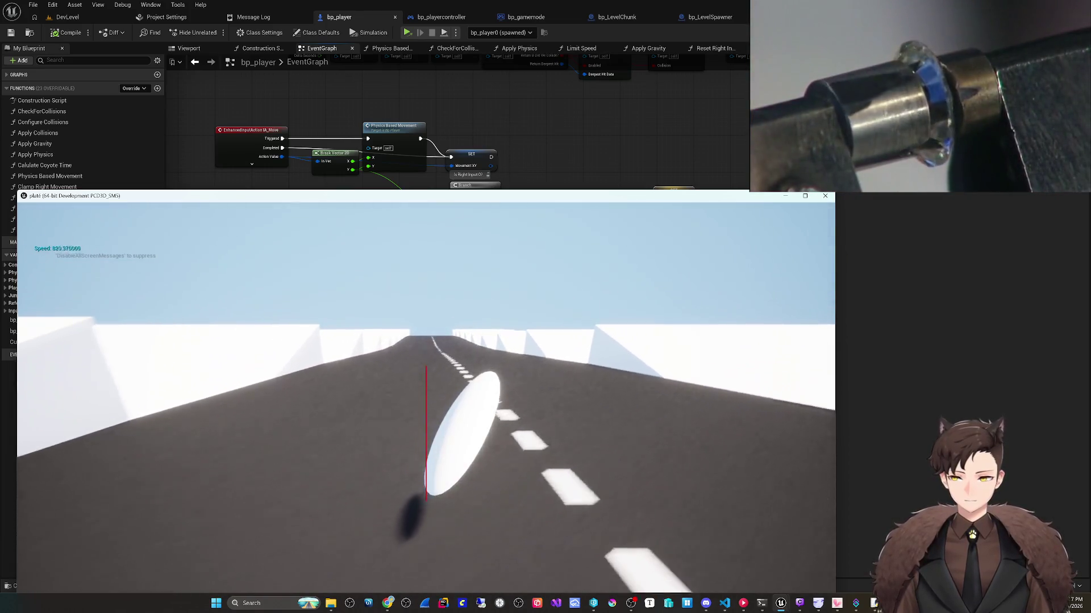
key(Escape)
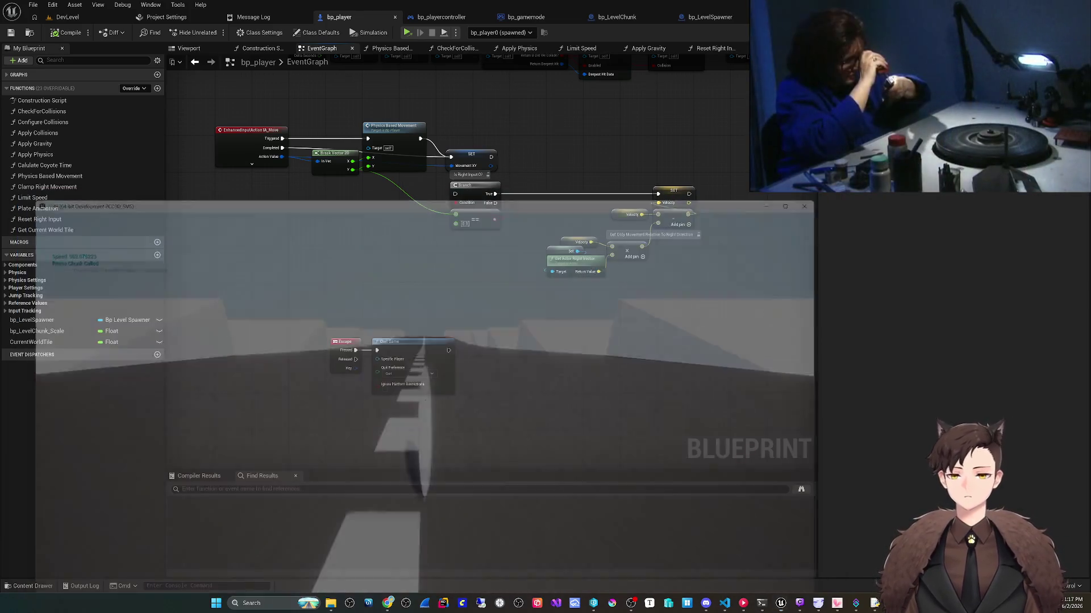
Step: Check that Maps & Modes in Project Settings defaults to bp_gamemode and DevLevel
click(53, 5)
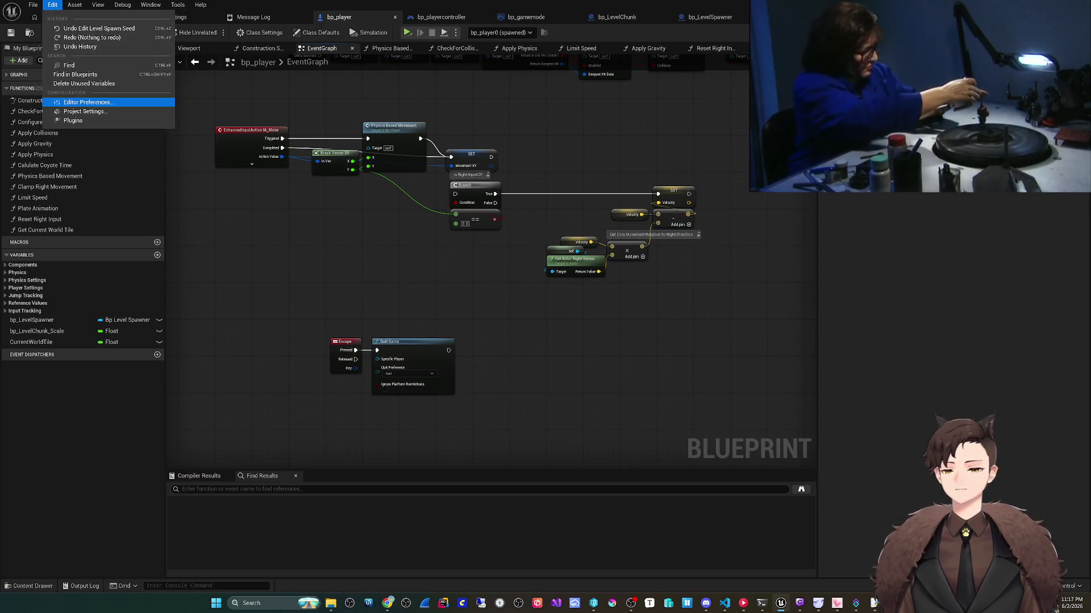
click(68, 102)
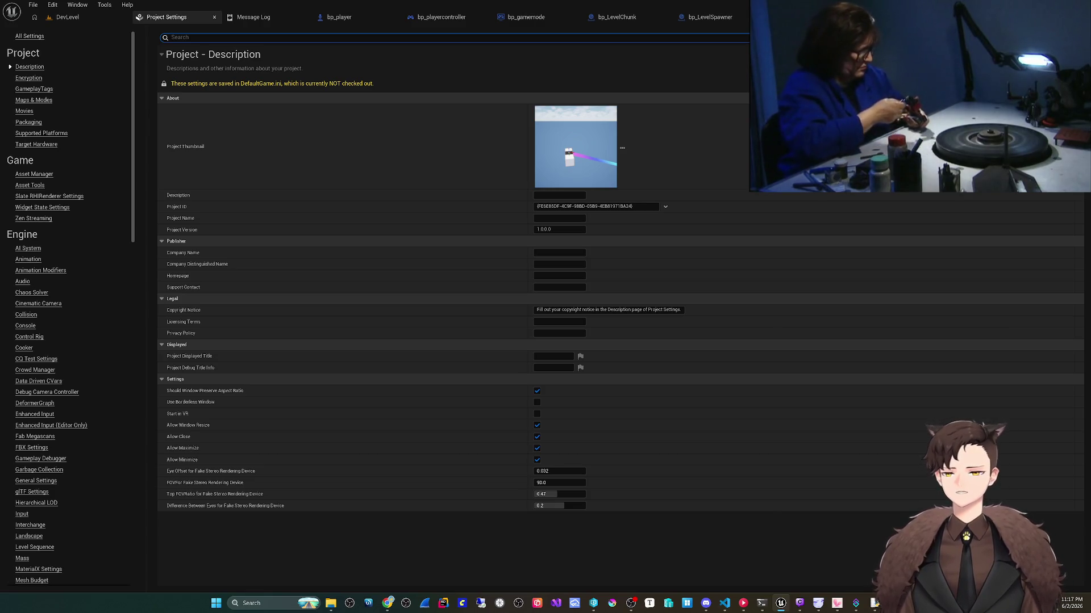
click(32, 100)
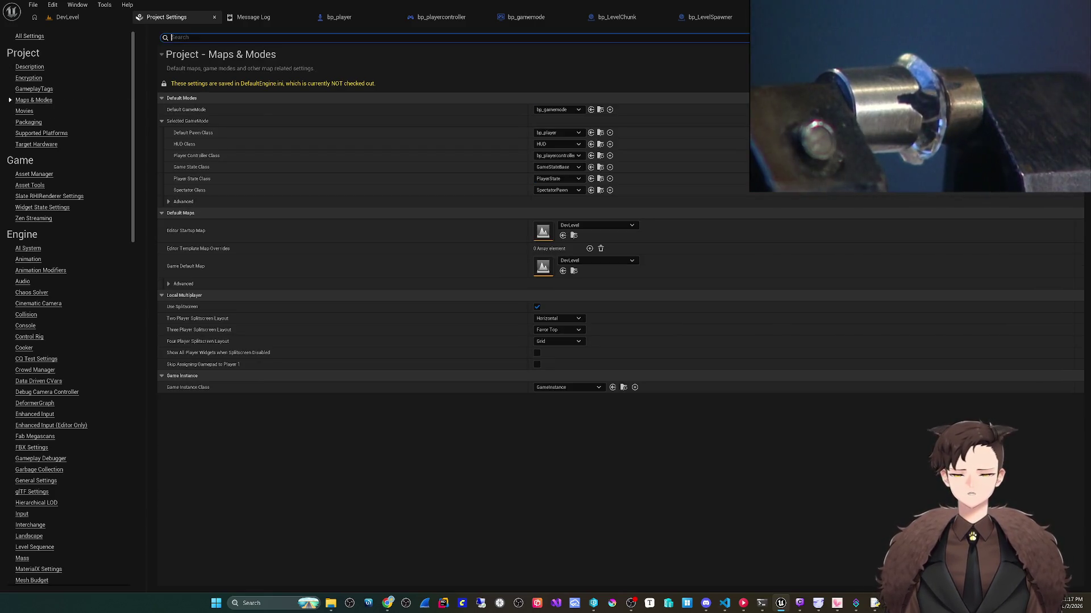
click(34, 88)
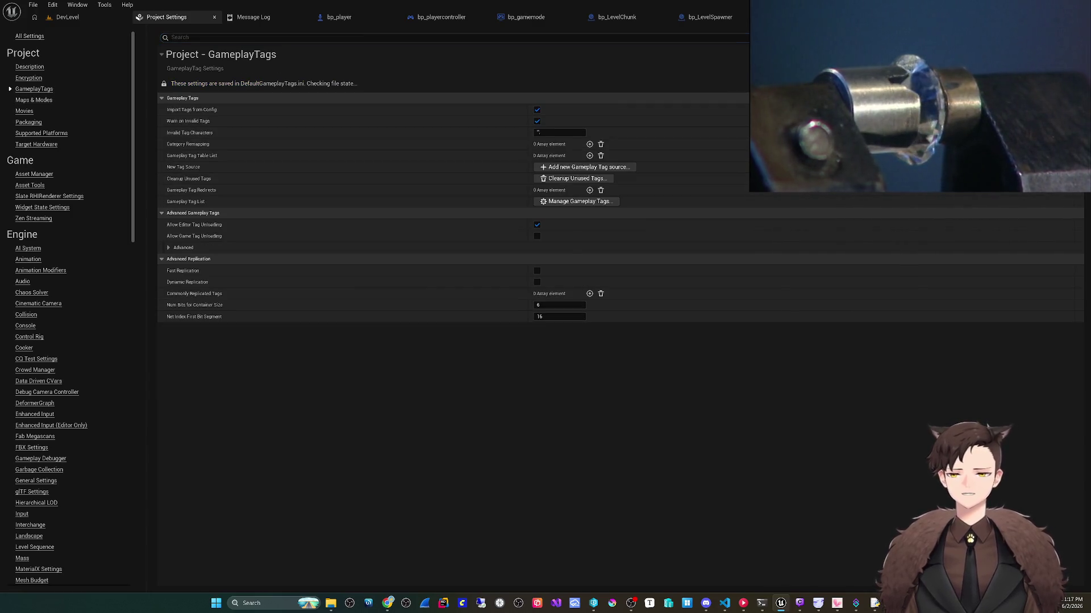
click(32, 100)
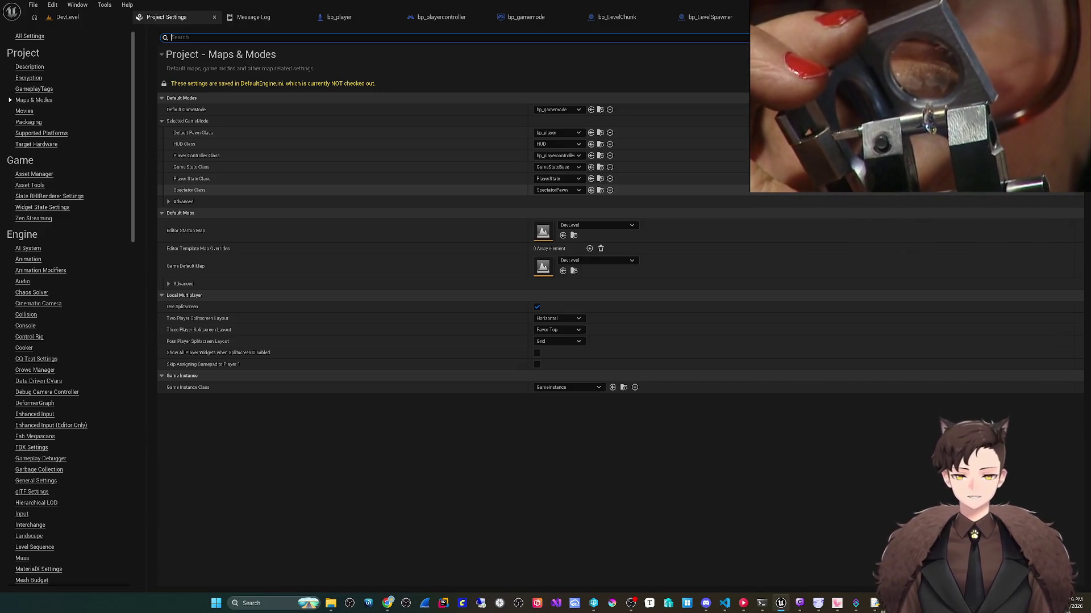
click(68, 17)
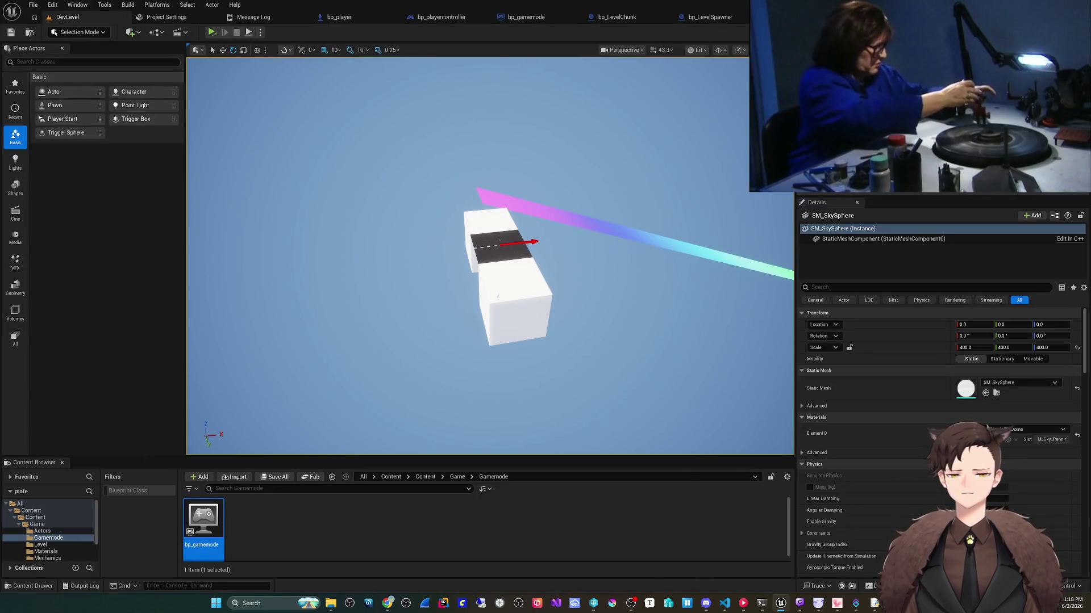
Step: Relaunch the packaged game from Explorer, quit it, and return to bp_player's event graph
key(alt+Tab)
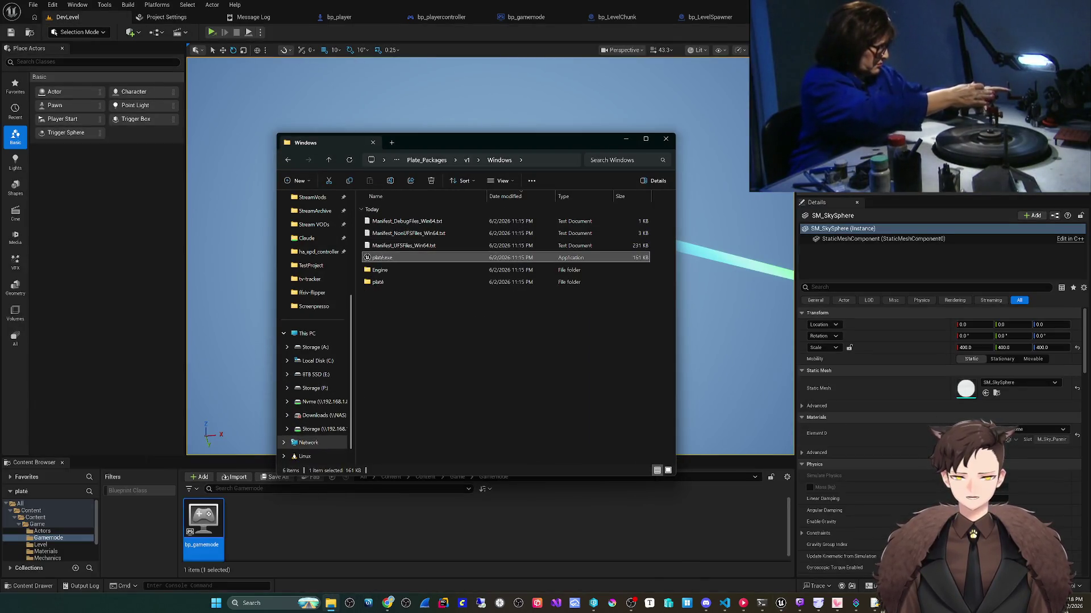
key(Return)
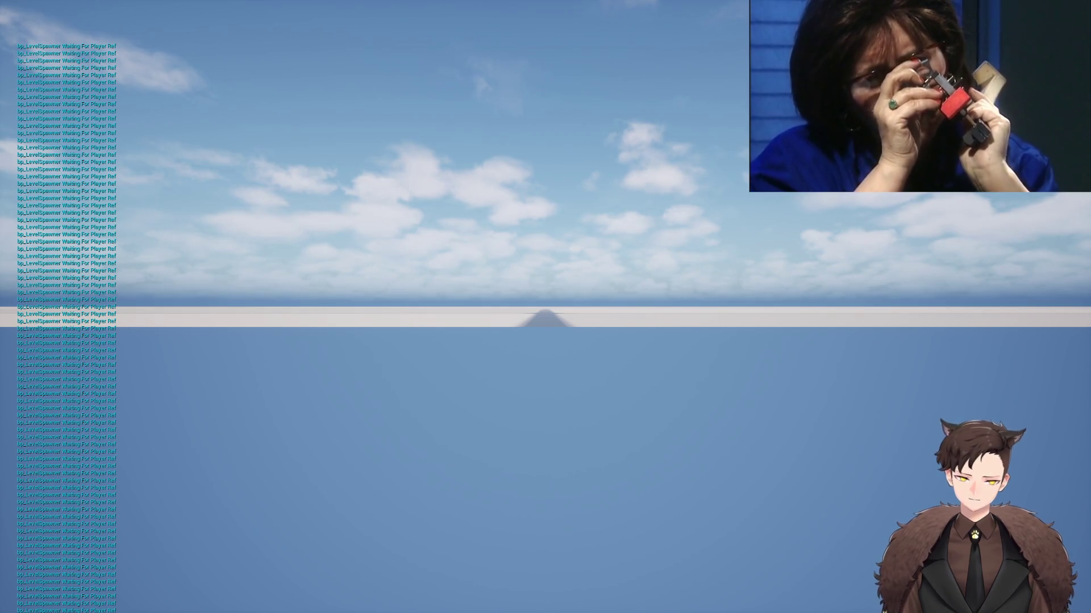
key(alt+F4)
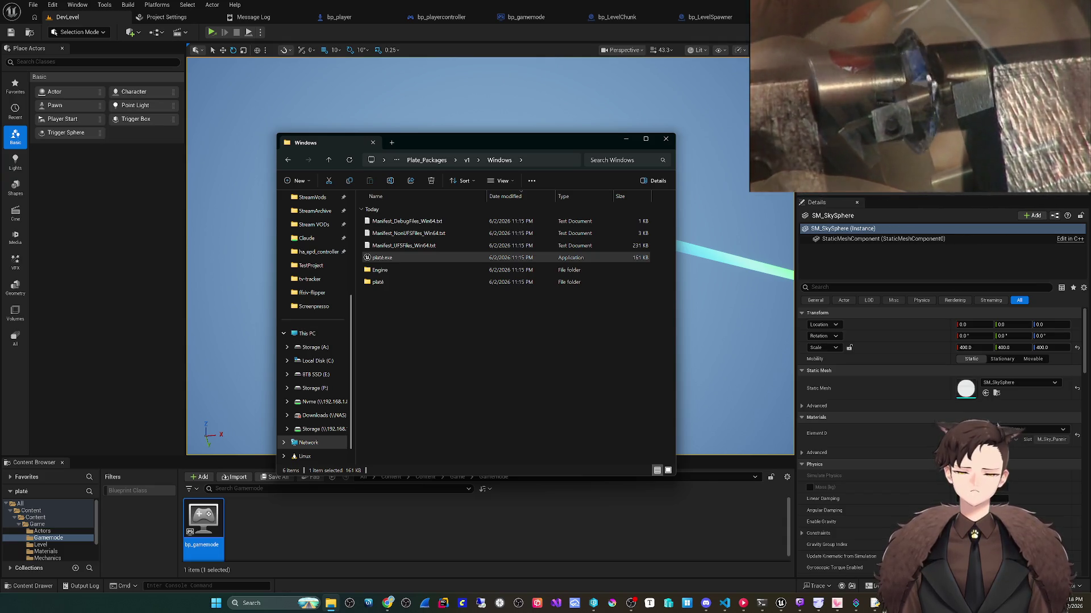
click(339, 16)
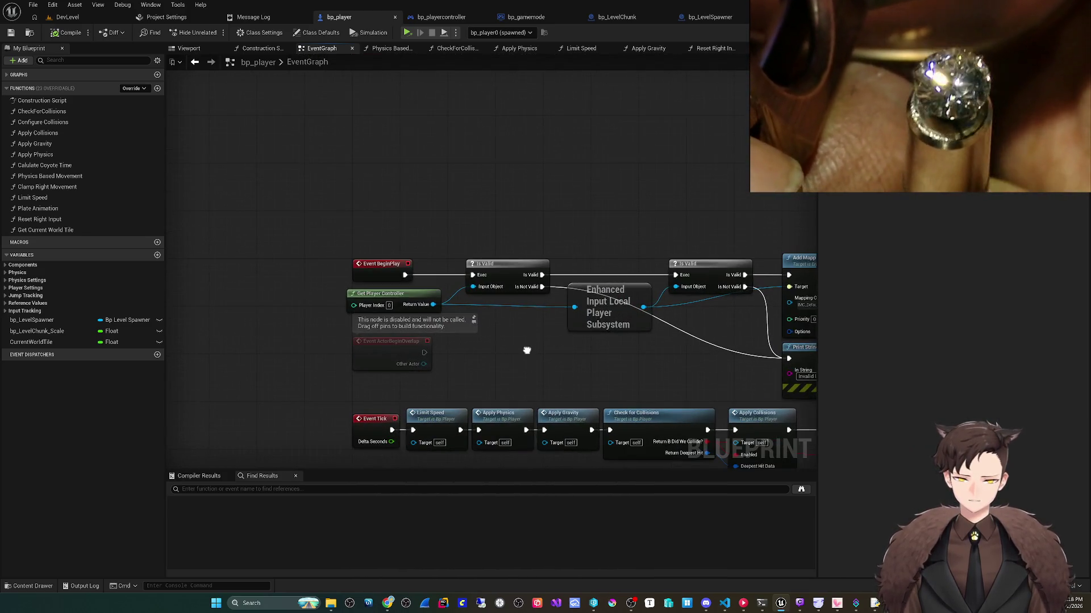
Step: Search for a 'print' node off Event BeginPlay, cancel without adding it, and return to DevLevel
mouse_move(527, 351)
mouse_down()
mouse_move(438, 328)
mouse_move(202, 309)
mouse_up()
mouse_move(618, 278)
mouse_down()
mouse_move(256, 299)
mouse_move(624, 252)
mouse_up()
scroll(287, 291, down, 2)
mouse_move(247, 270)
mouse_down()
mouse_move(353, 180)
mouse_move(342, 175)
mouse_up()
text(print)
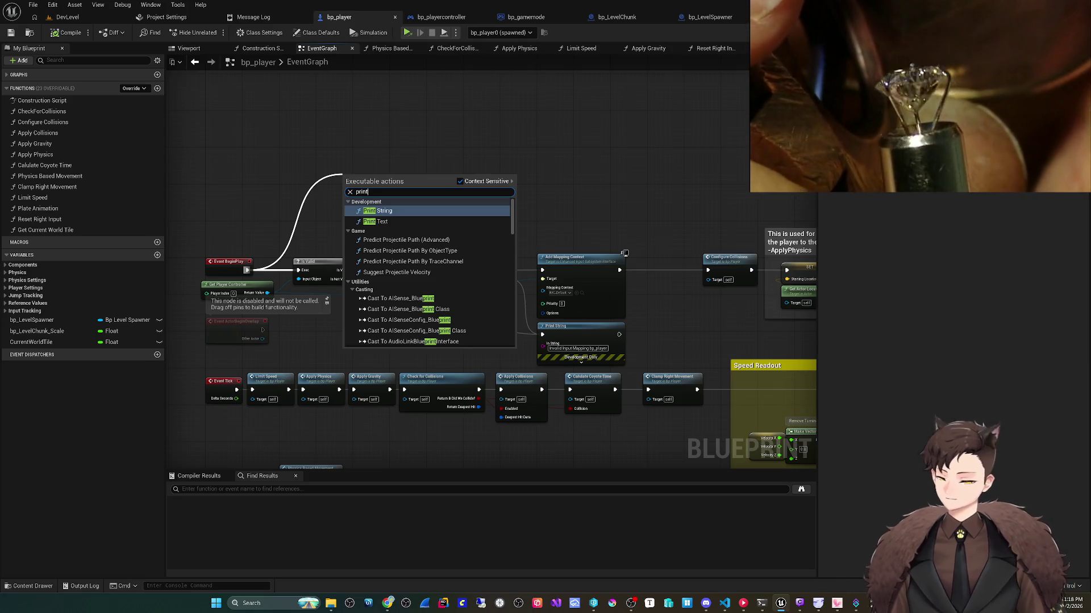
key(Escape)
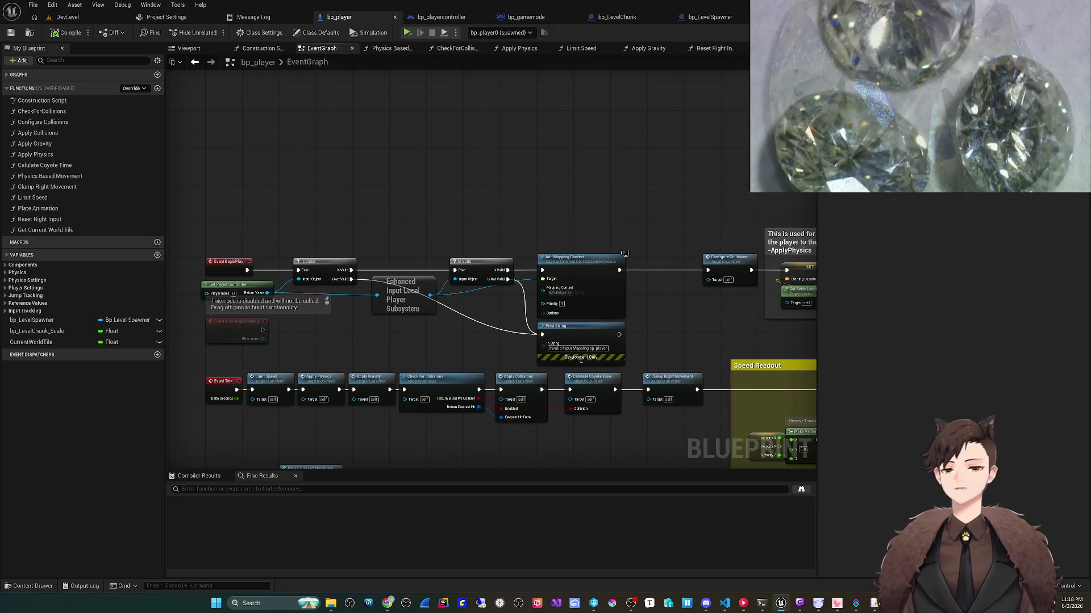
click(64, 17)
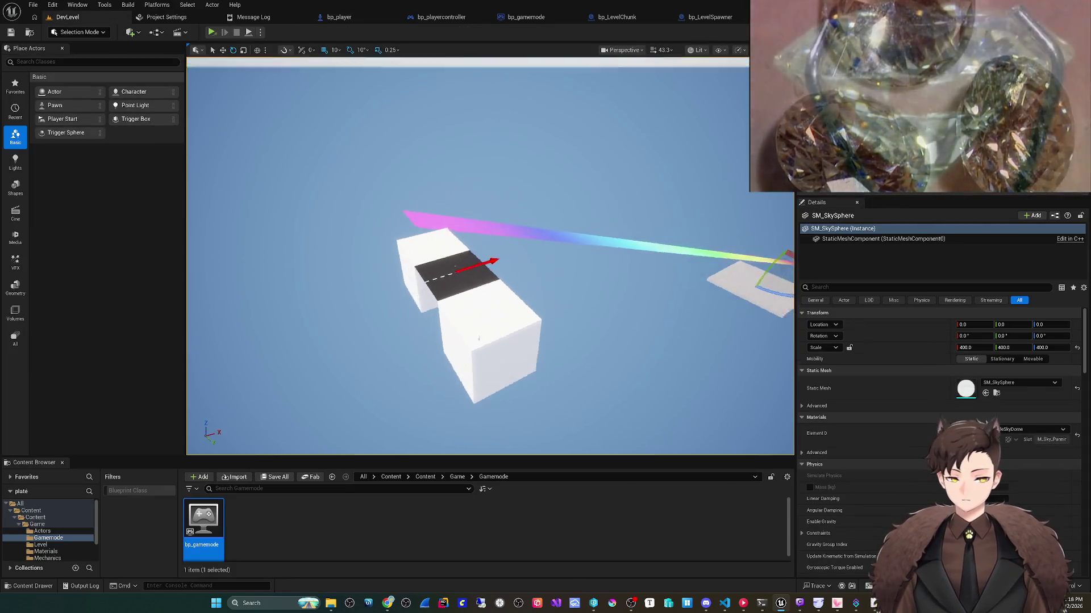
Step: Select bp_LevelSpawner in the viewport and frame it with F
scroll(454, 273, up, 10)
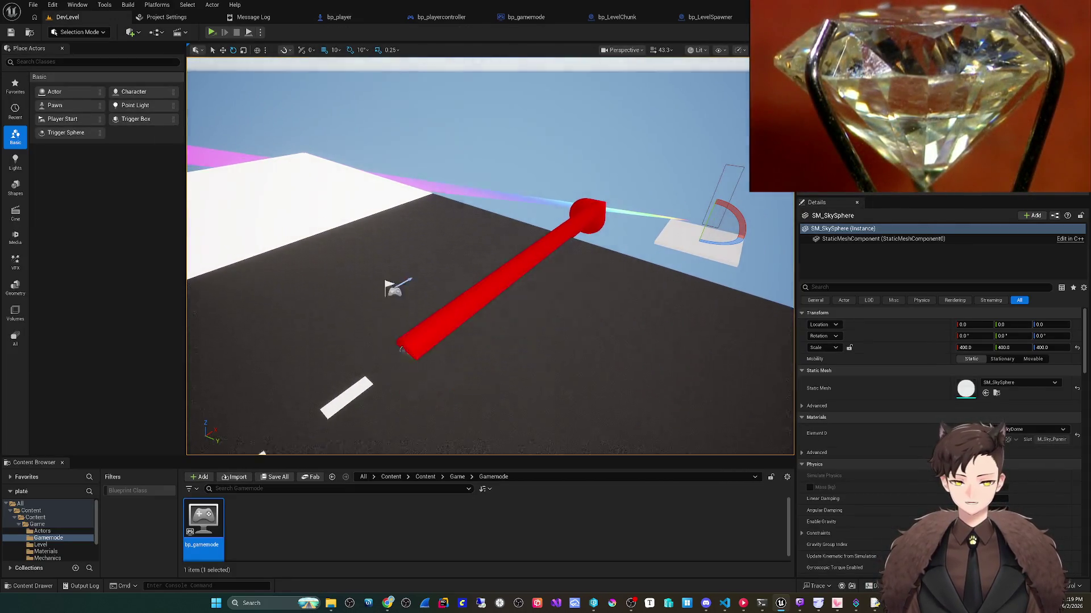
scroll(490, 255, down, 2)
click(398, 272)
key(f)
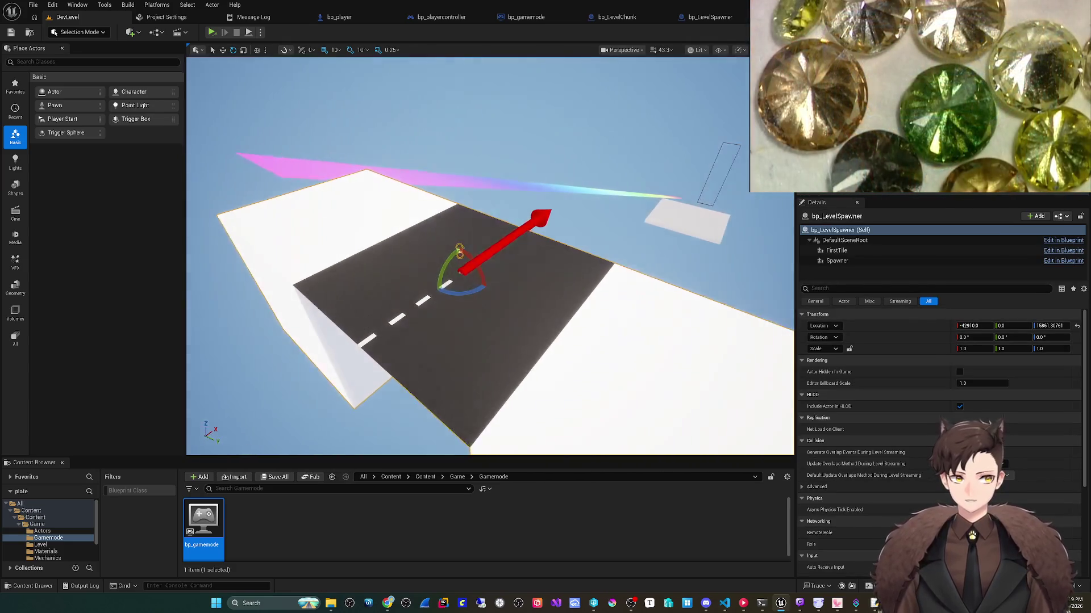
scroll(488, 255, down, 3)
scroll(489, 255, up, 3)
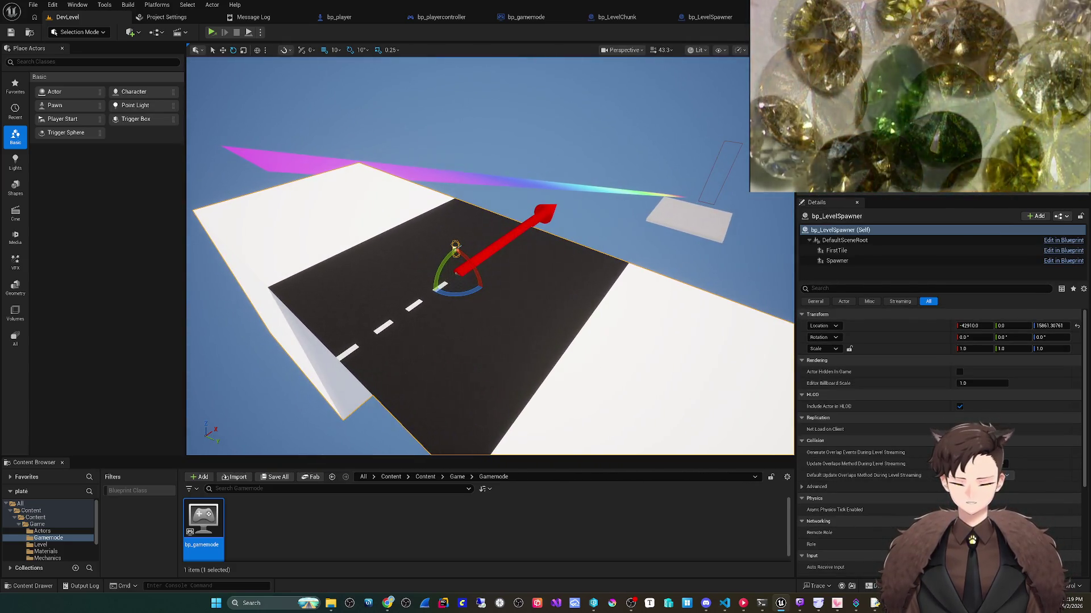
scroll(488, 255, down, 5)
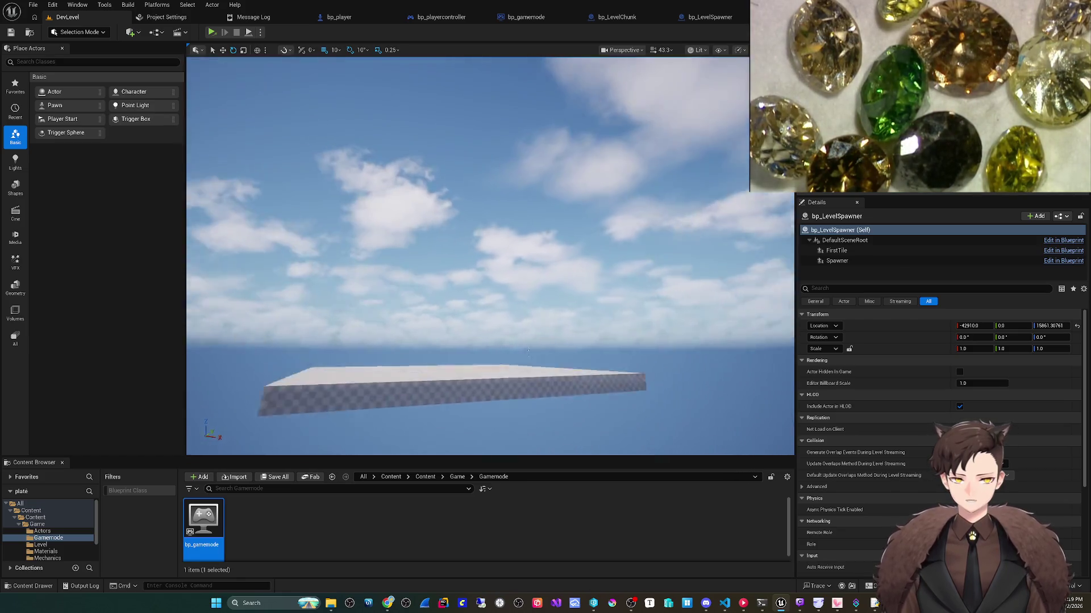
scroll(528, 350, up, 5)
Step: Inspect the Floor actor, refocus on the level spawner, then bring up the bp_gamemode tab
click(534, 230)
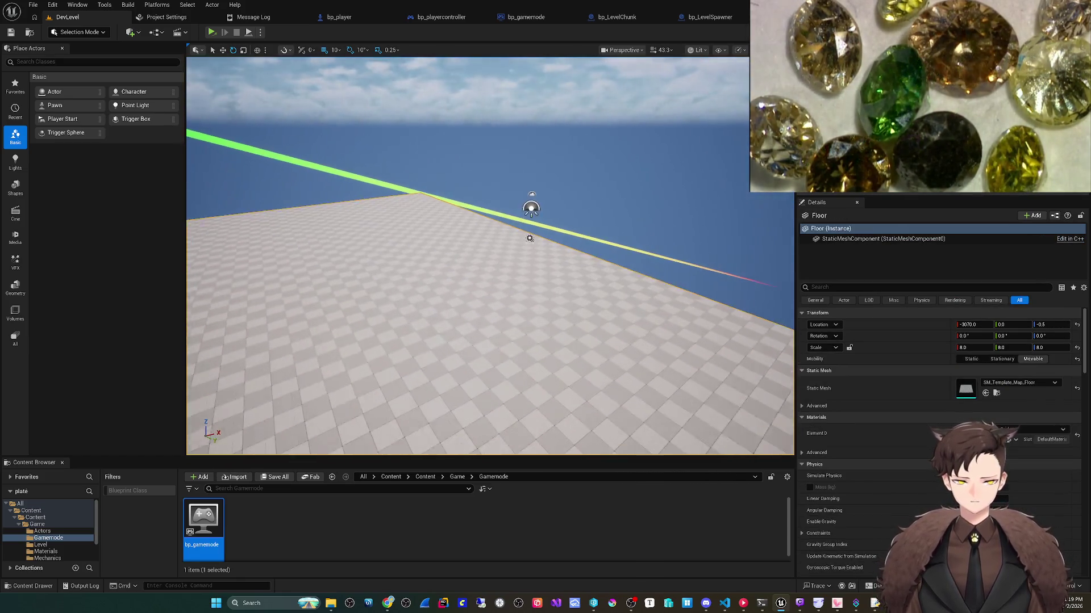
scroll(490, 256, down, 1)
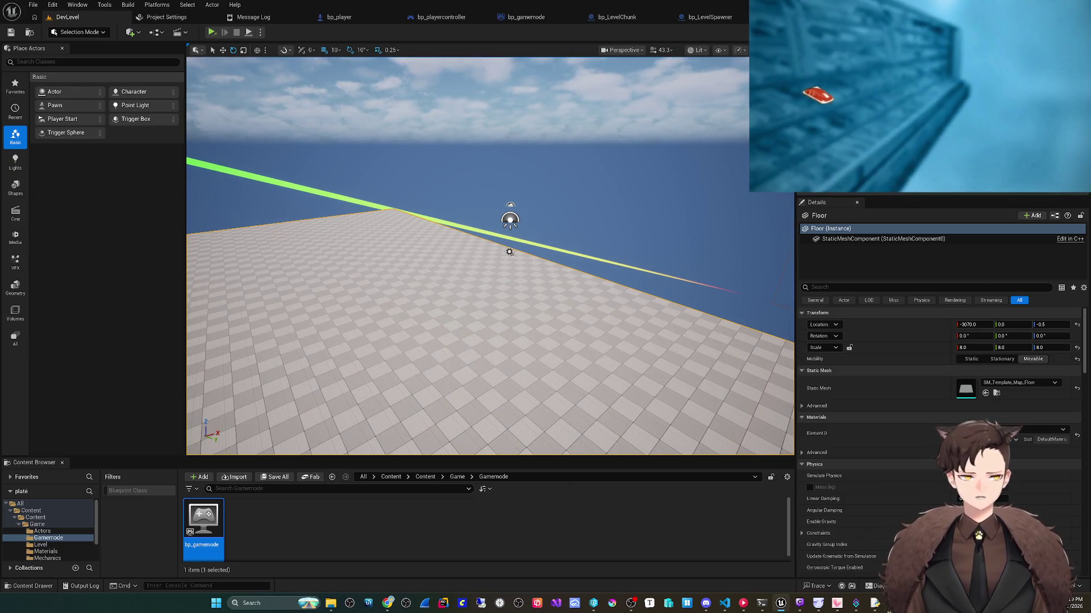
scroll(490, 256, down, 10)
click(710, 230)
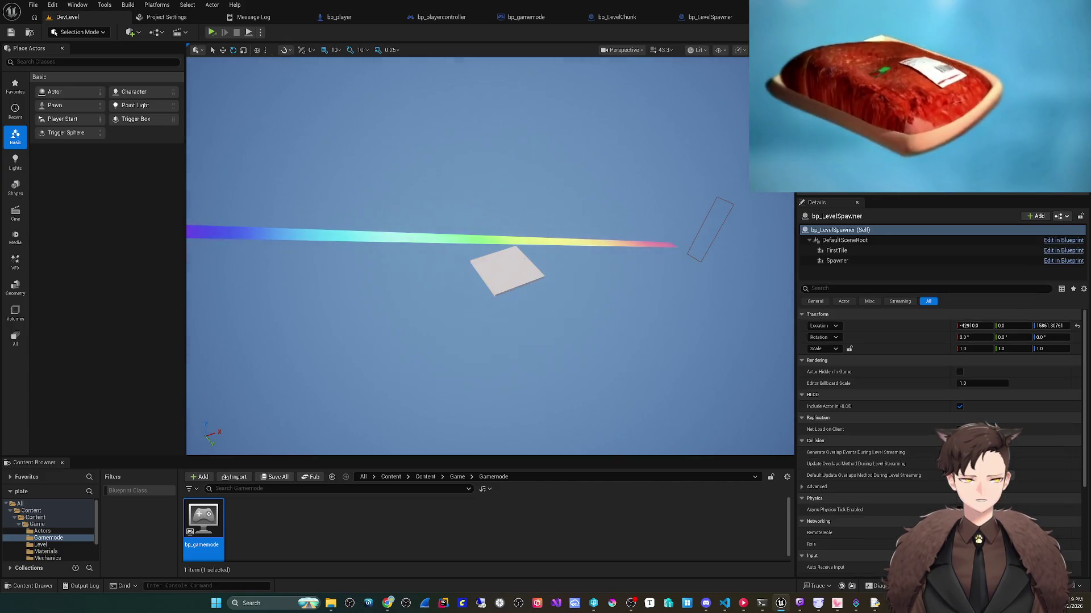
key(f)
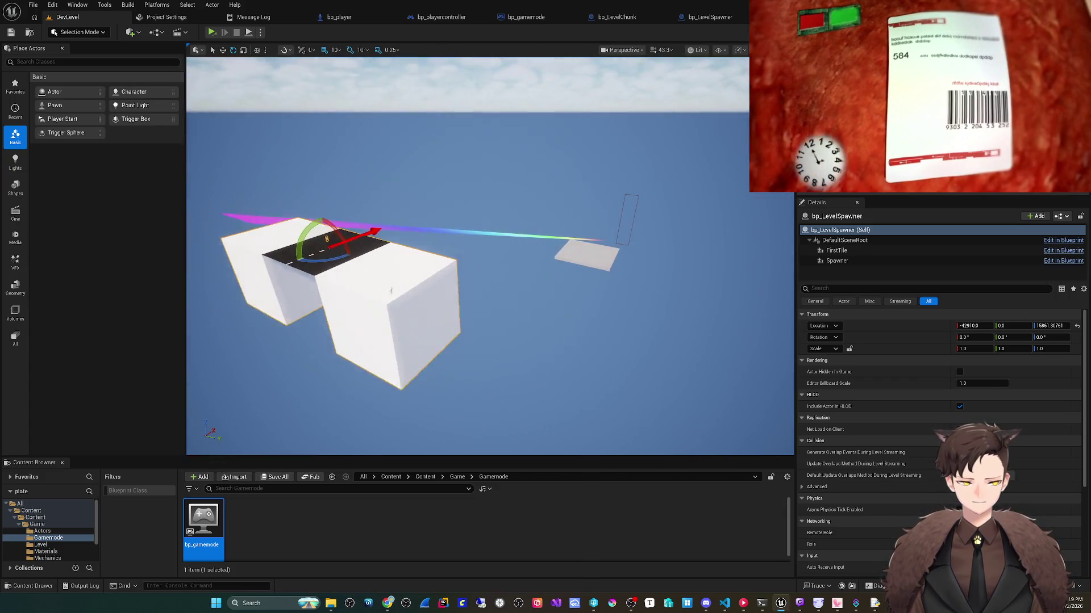
scroll(391, 291, up, 5)
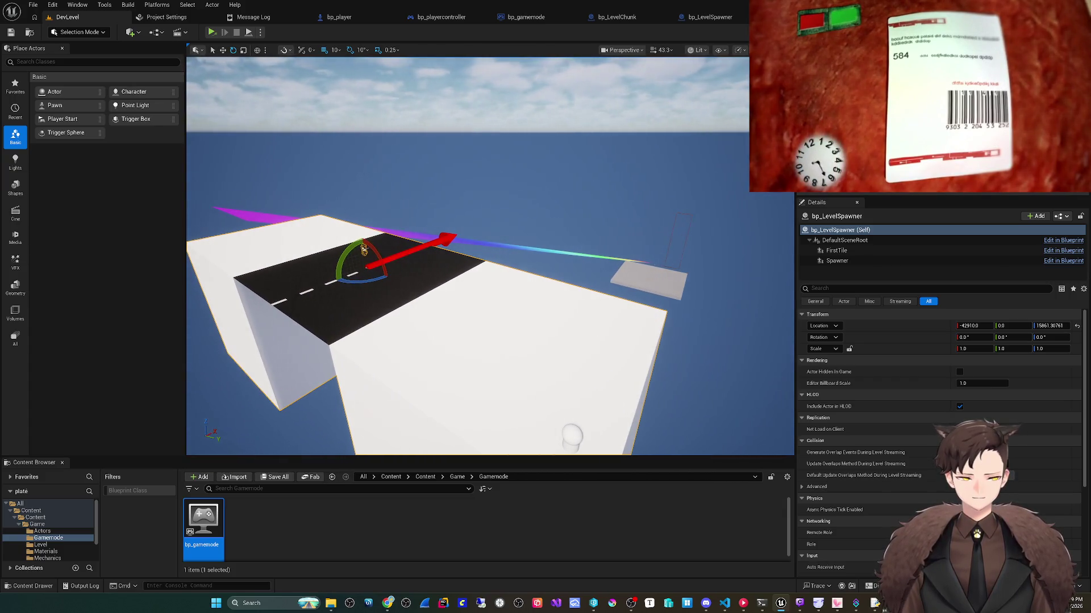
scroll(391, 291, up, 1)
key(f)
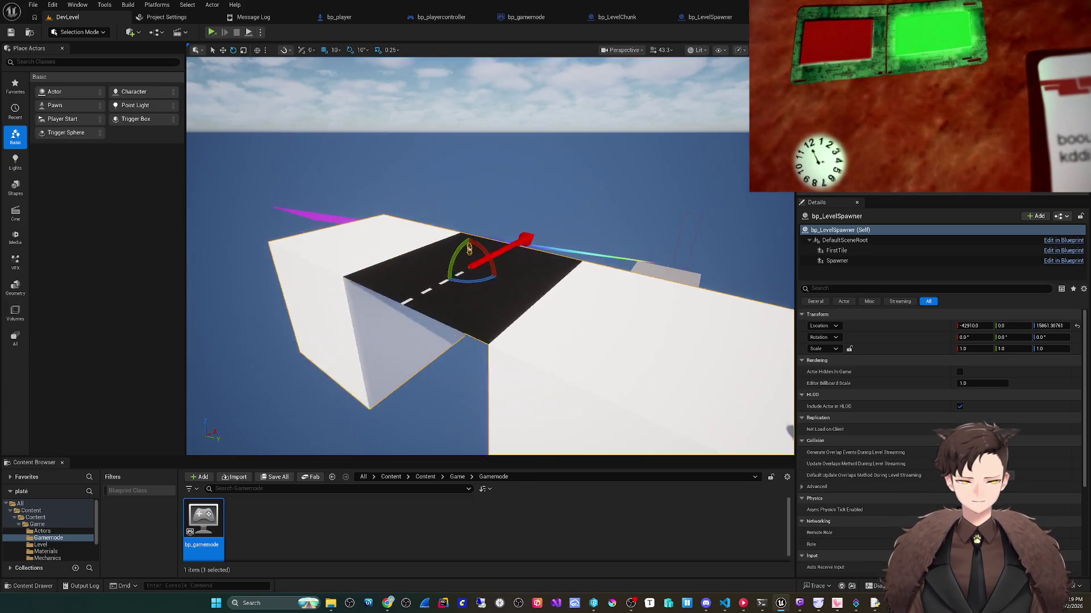
click(526, 17)
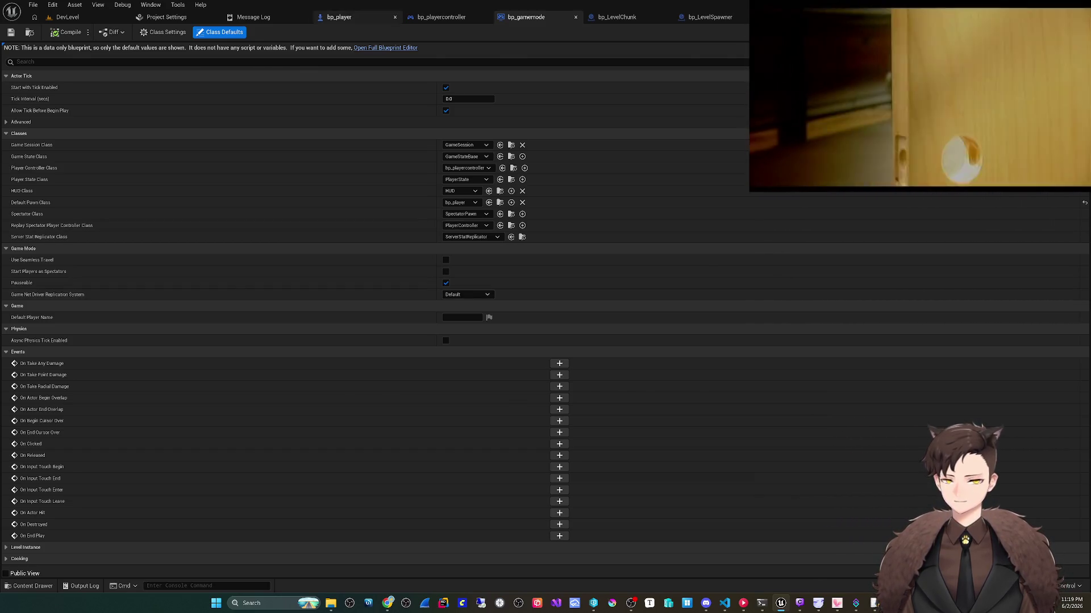
Step: Play DevLevel in the editor, stop, then open bp_gamemode in the full Blueprint Editor
click(339, 17)
click(68, 17)
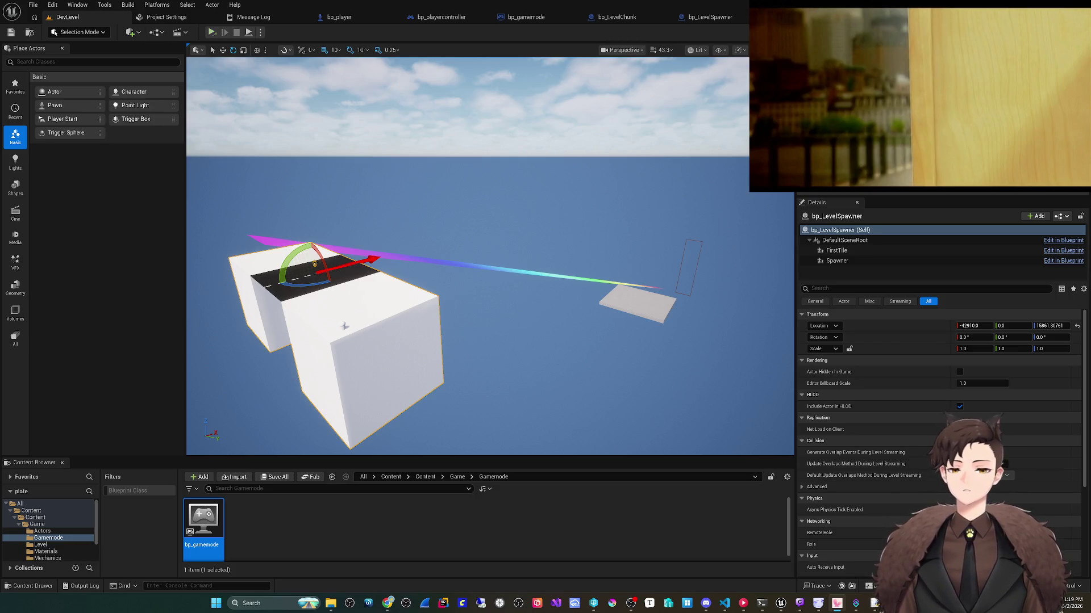
click(260, 32)
click(306, 65)
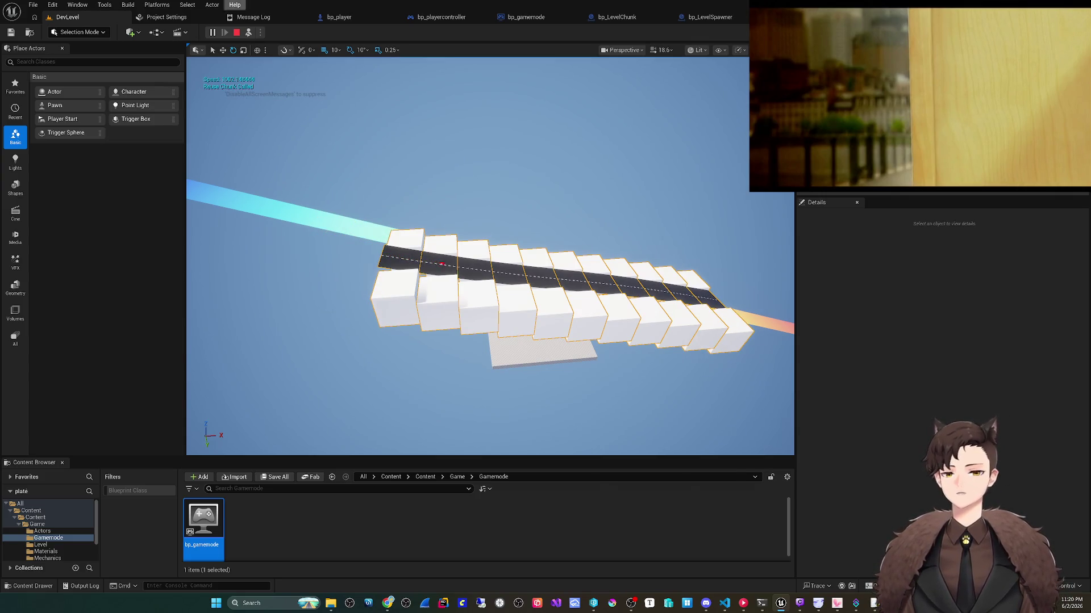
click(237, 33)
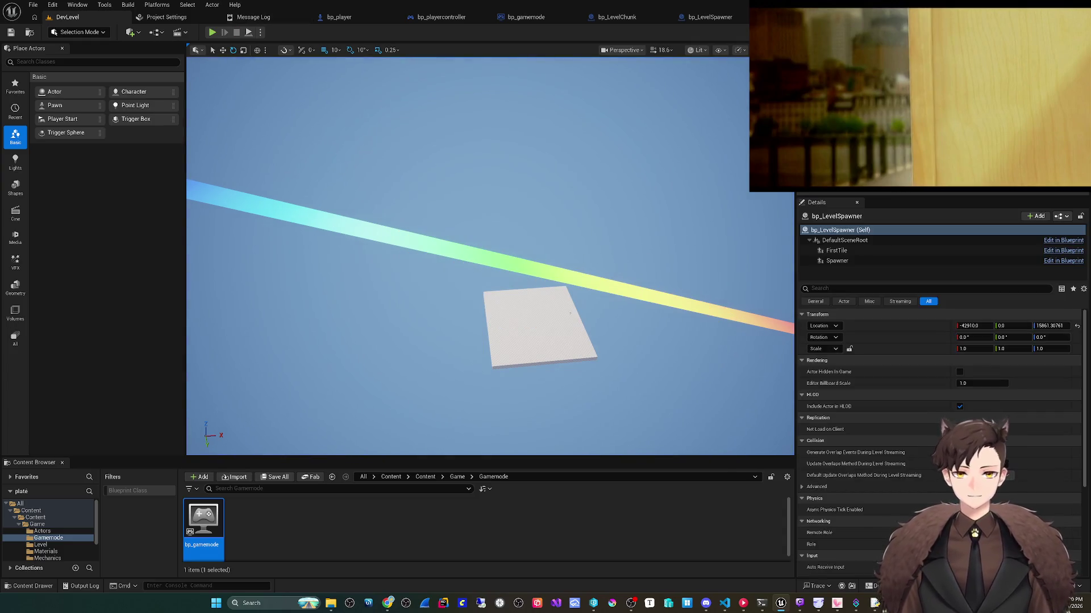
click(526, 17)
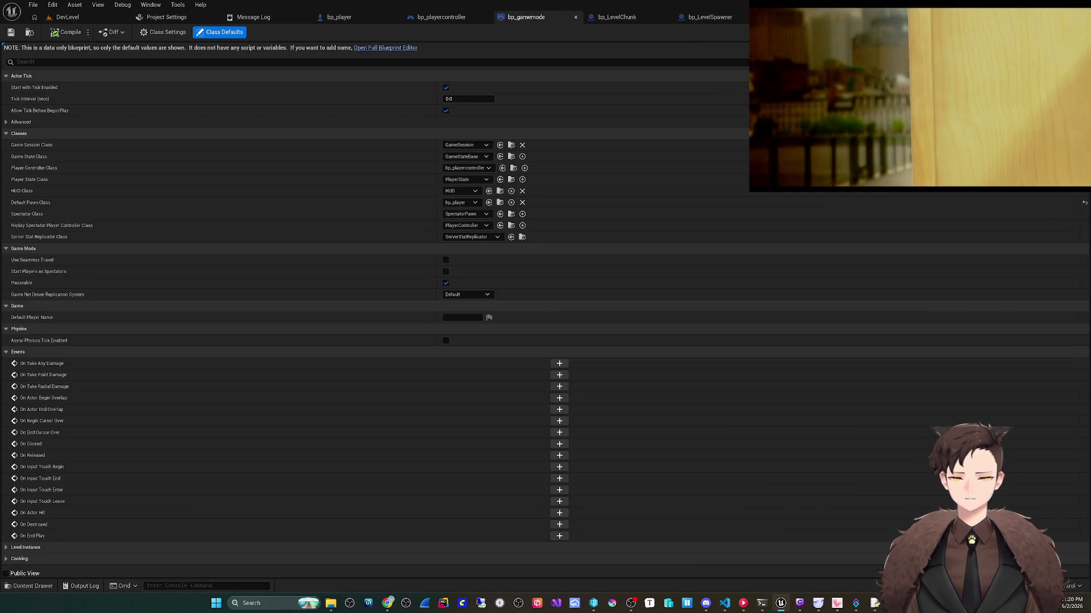
click(385, 48)
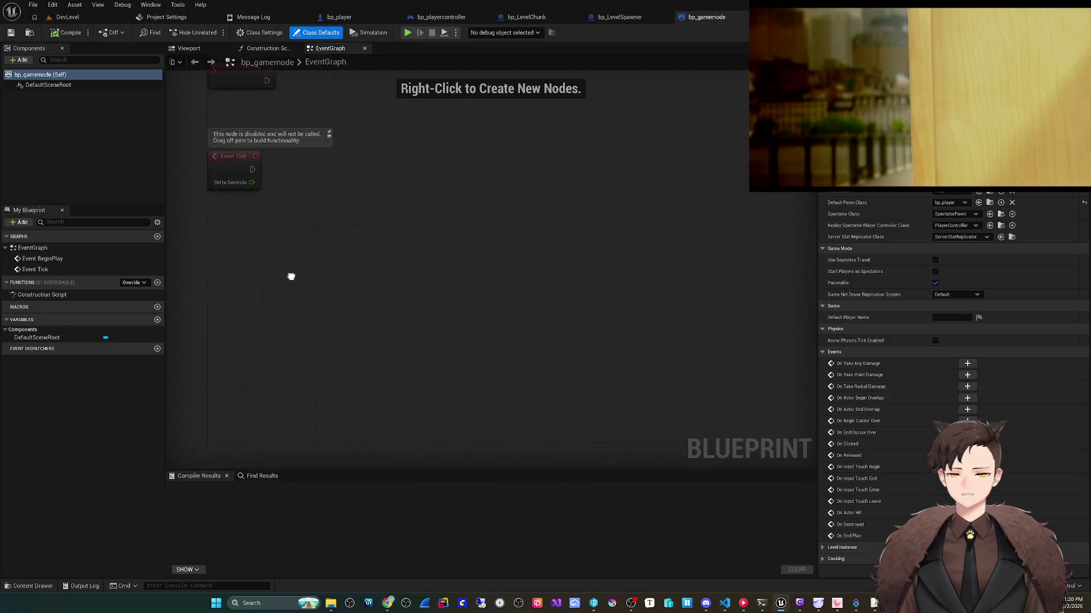
mouse_move(290, 276)
mouse_down()
mouse_move(353, 285)
mouse_move(387, 345)
mouse_move(397, 413)
mouse_move(378, 456)
mouse_up()
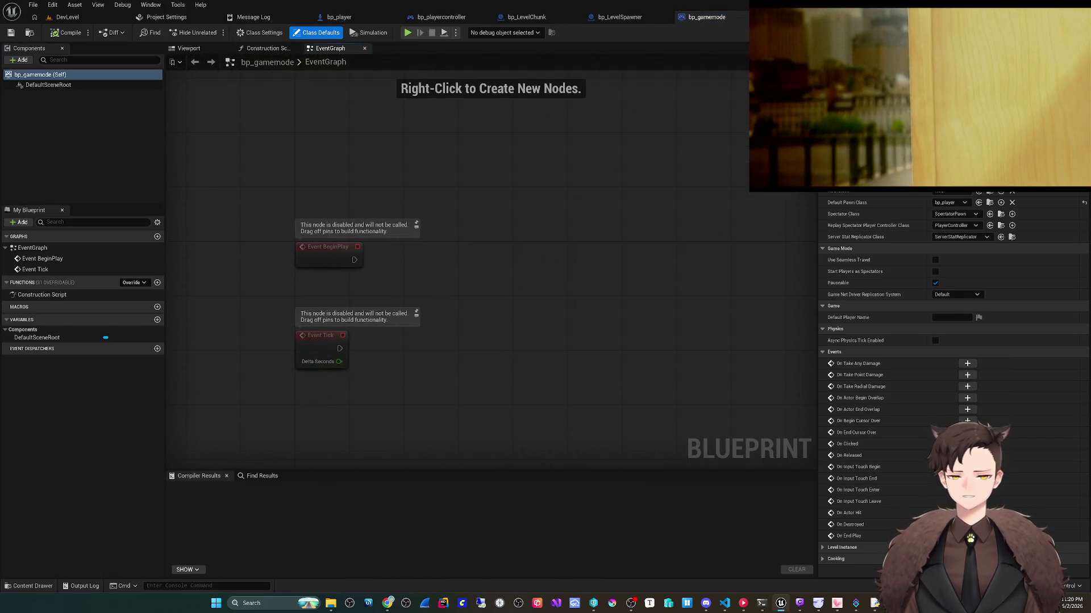
mouse_move(353, 259)
mouse_down()
mouse_move(438, 260)
mouse_move(434, 251)
mouse_up()
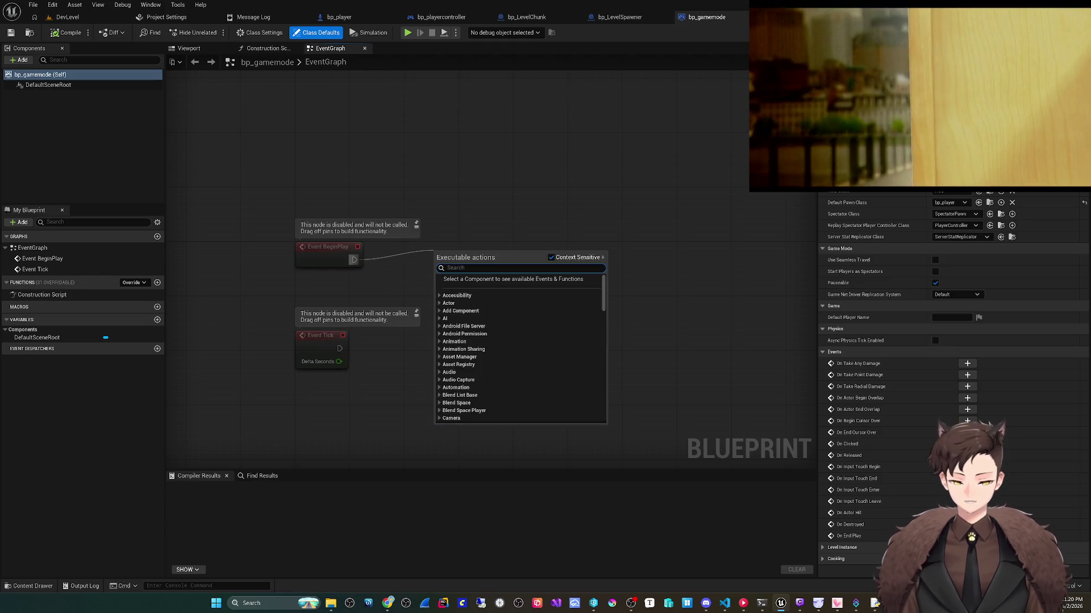
text(player joiu)
key(ctrl+a)
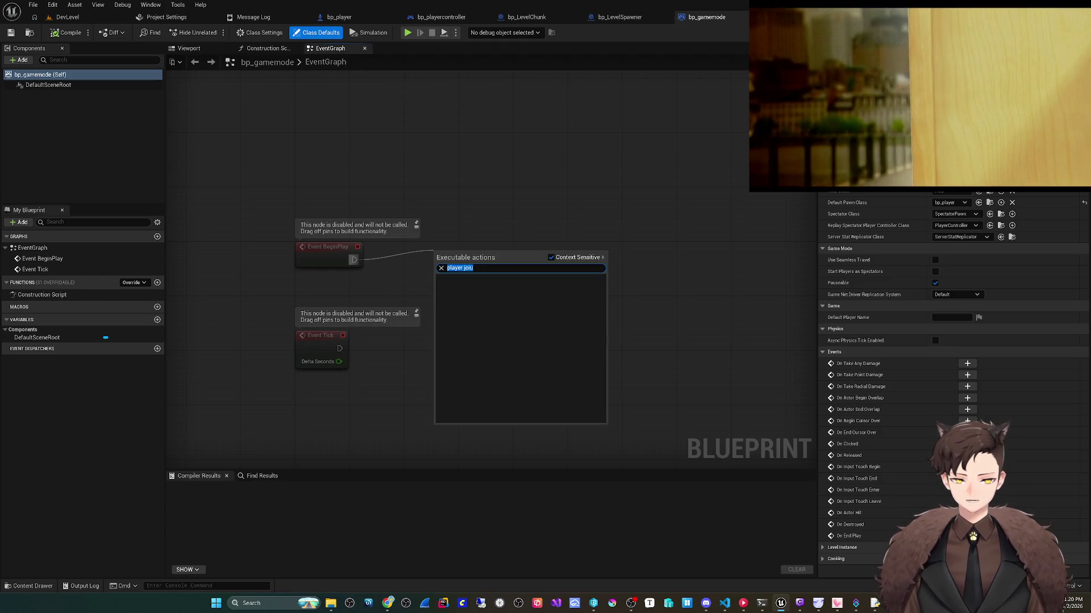
text(player )
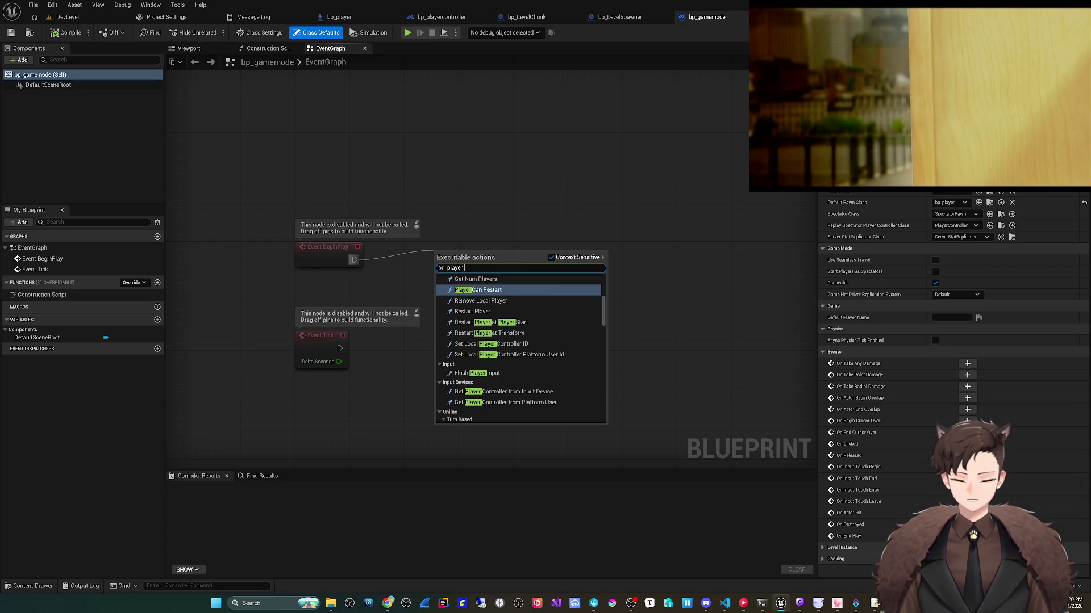
text(k)
key(BackSpace)
text(cn)
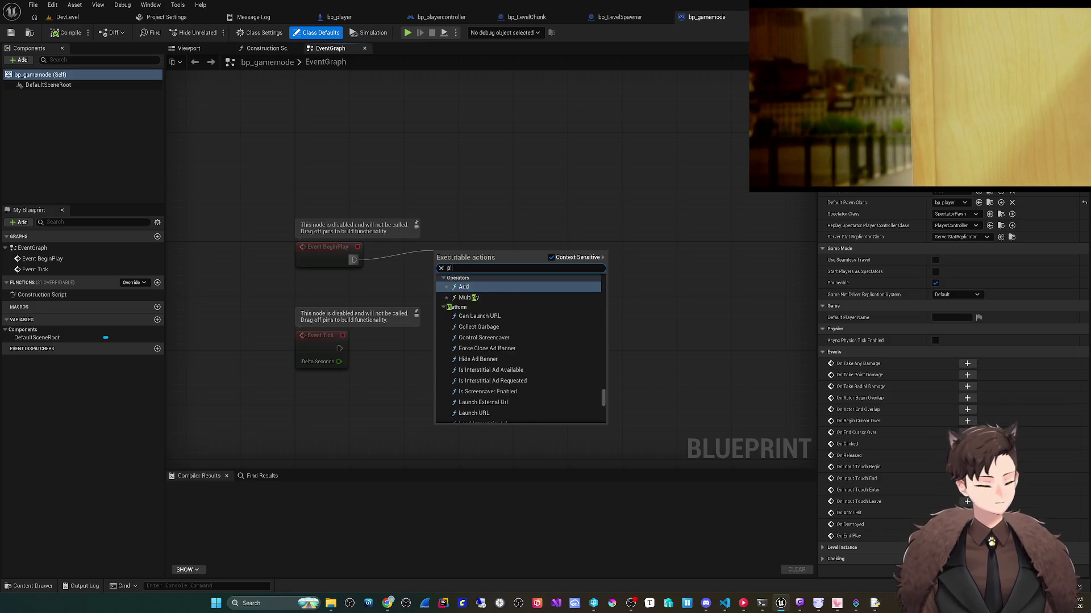
key(BackSpace)
key(BackSpace)
key(BackSpace)
text(event)
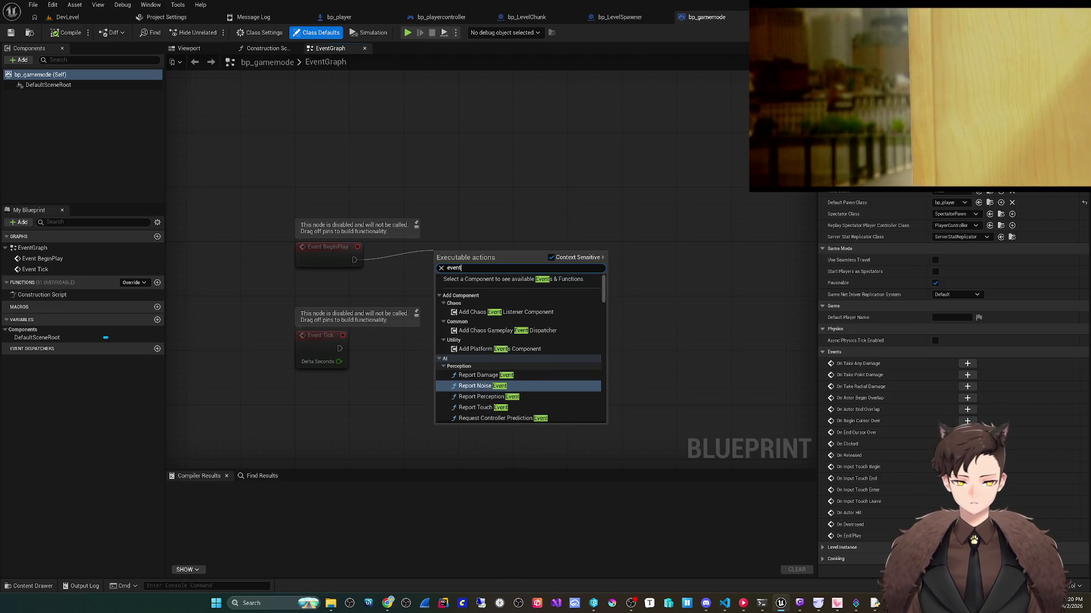
scroll(520, 349, down, 15)
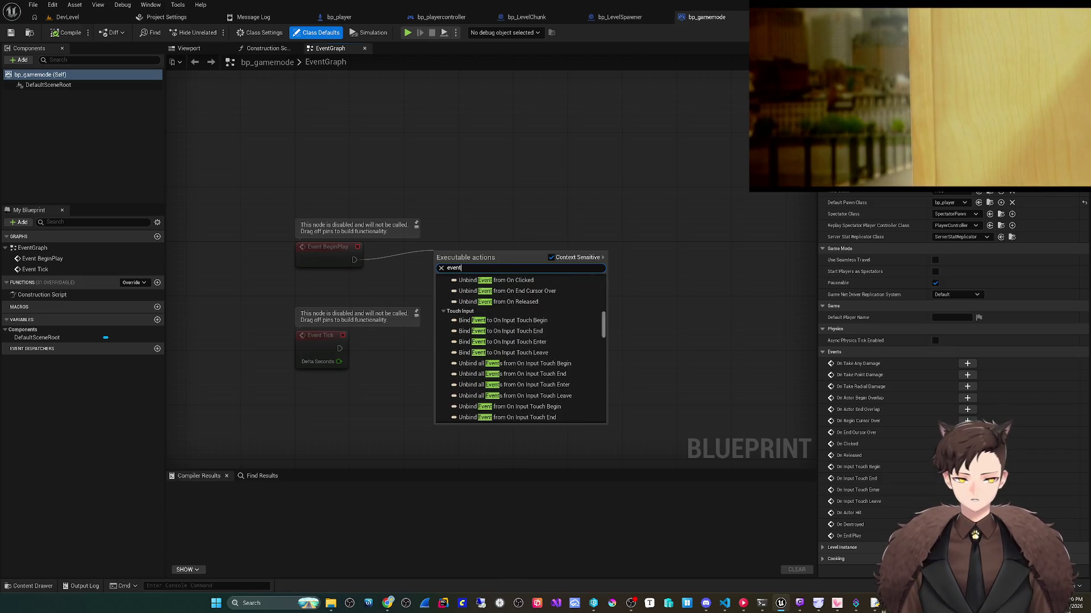
scroll(519, 349, down, 10)
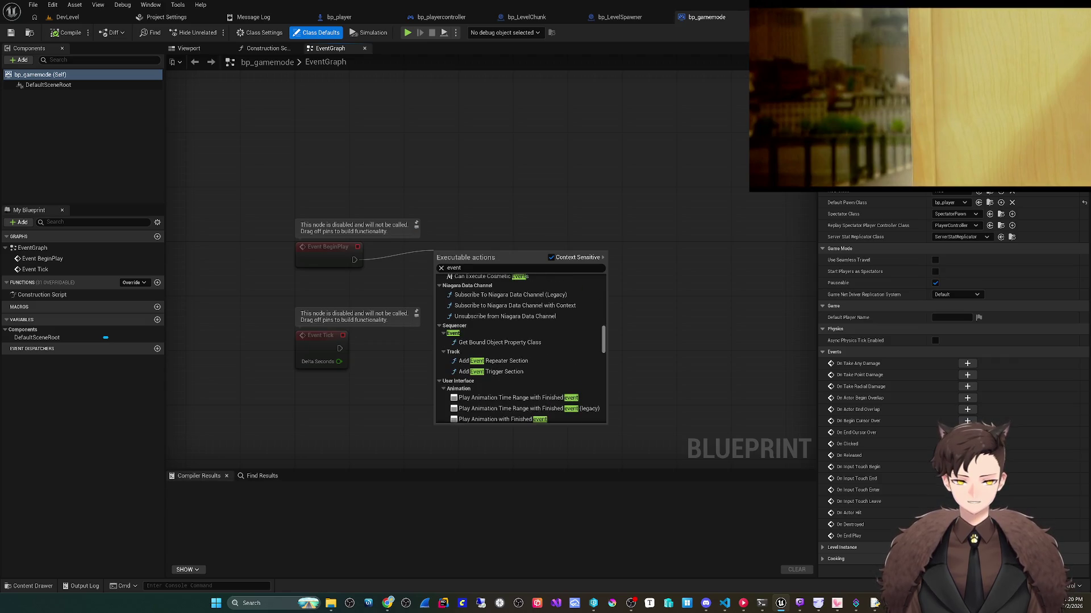
scroll(520, 346, down, 10)
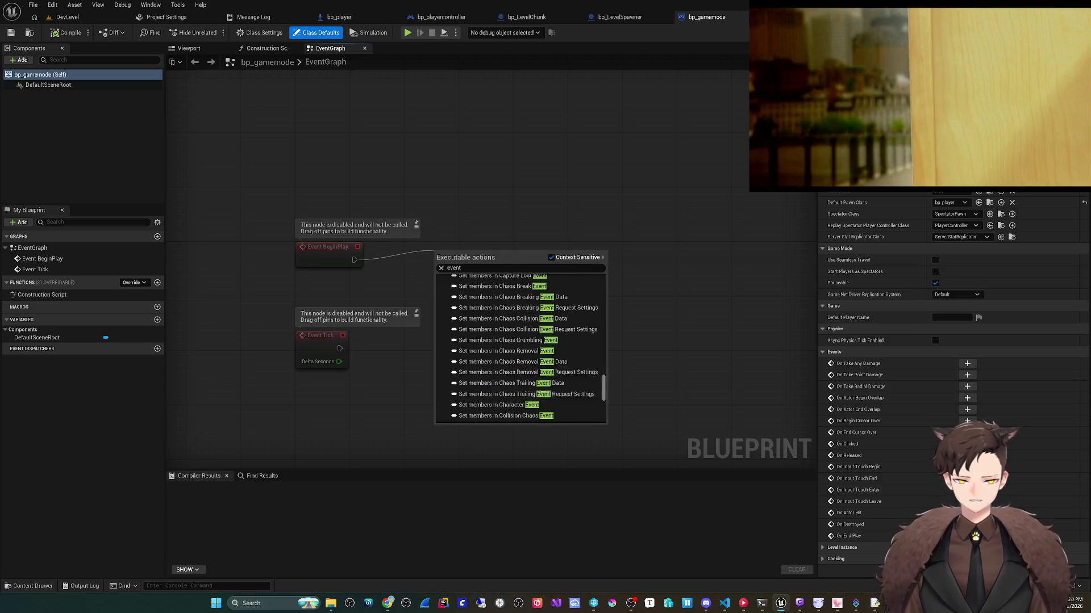
double_click(454, 267)
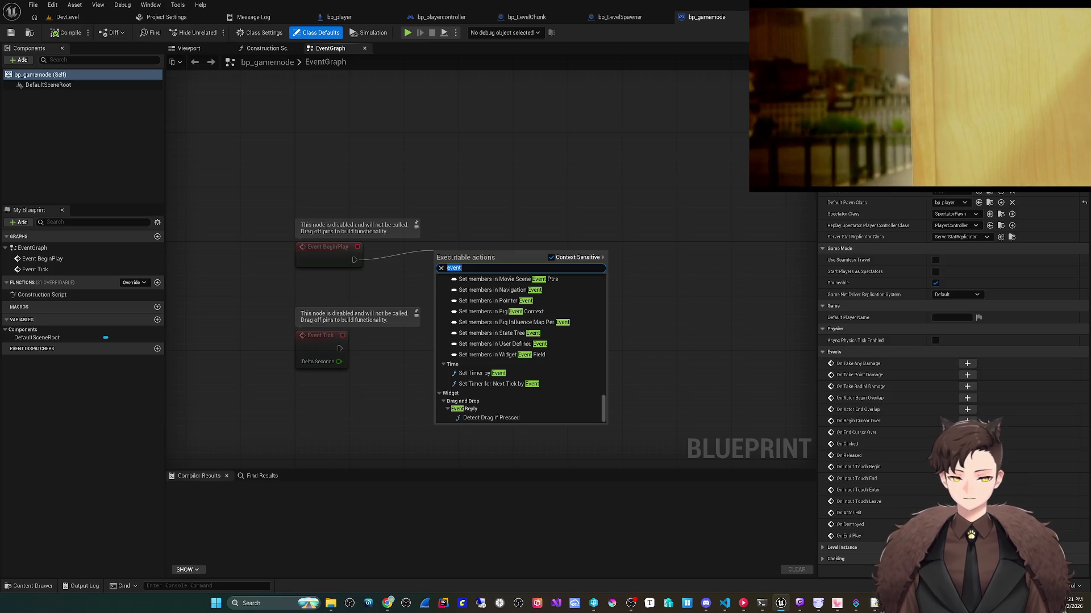
key(Escape)
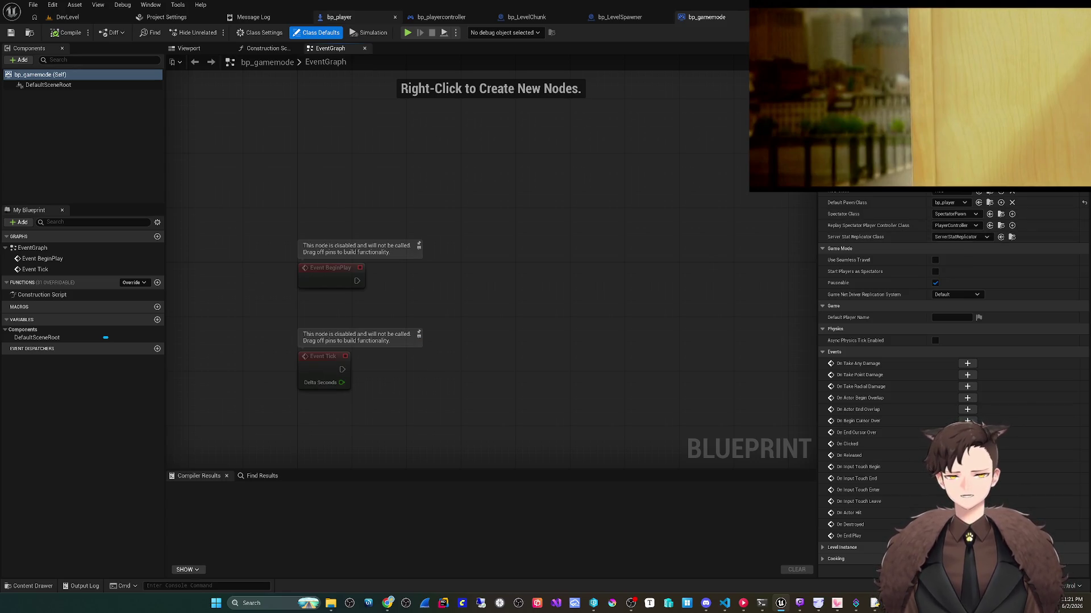
Step: Close the bp_playercontroller blueprint and cycle through the open tabs back to bp_player's event graph
click(441, 17)
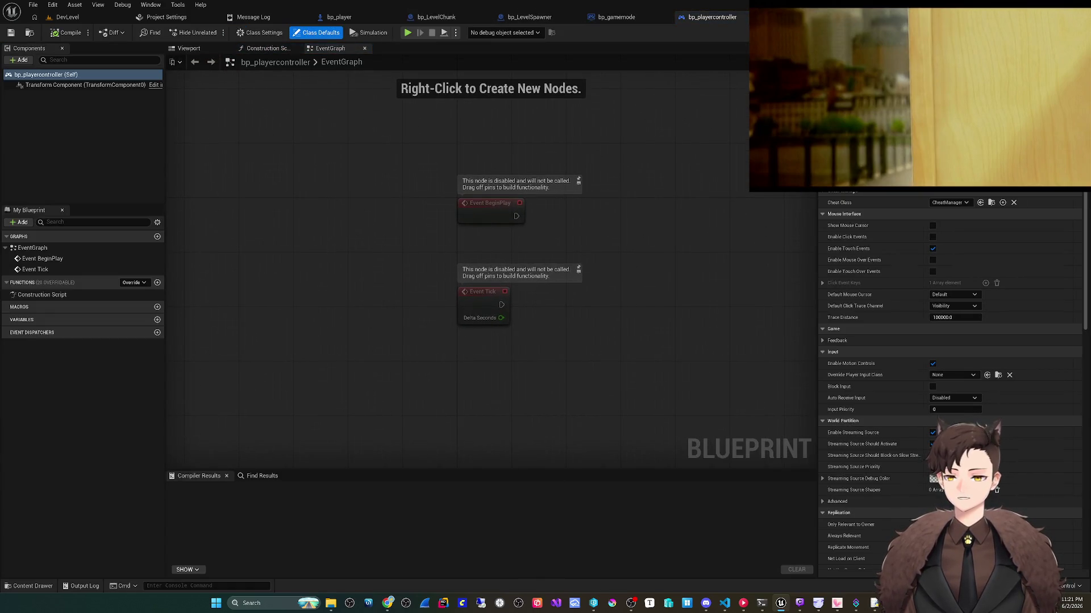
click(744, 17)
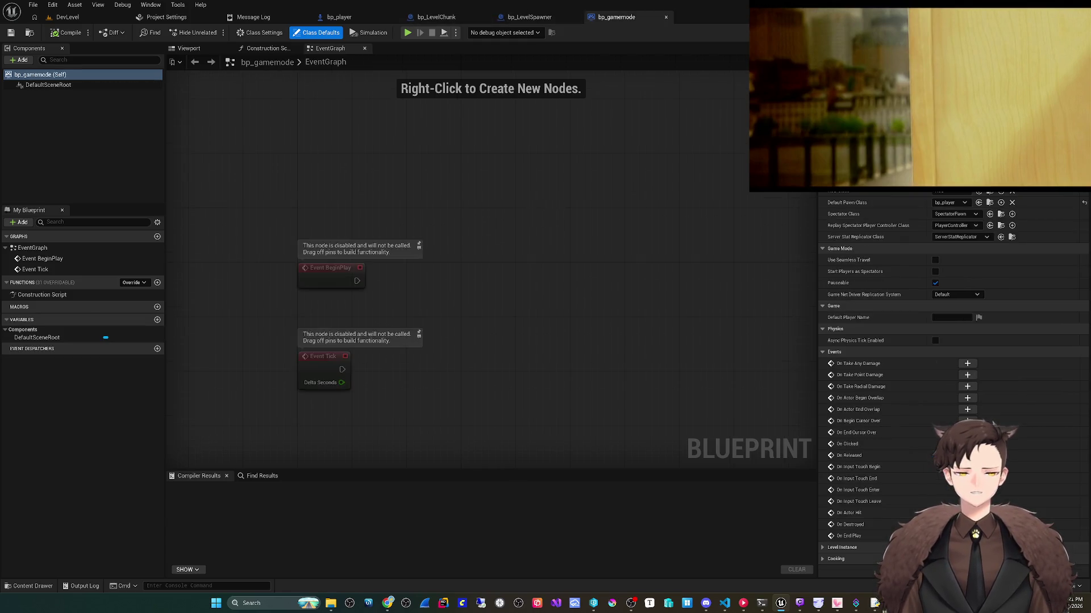
click(437, 17)
click(339, 17)
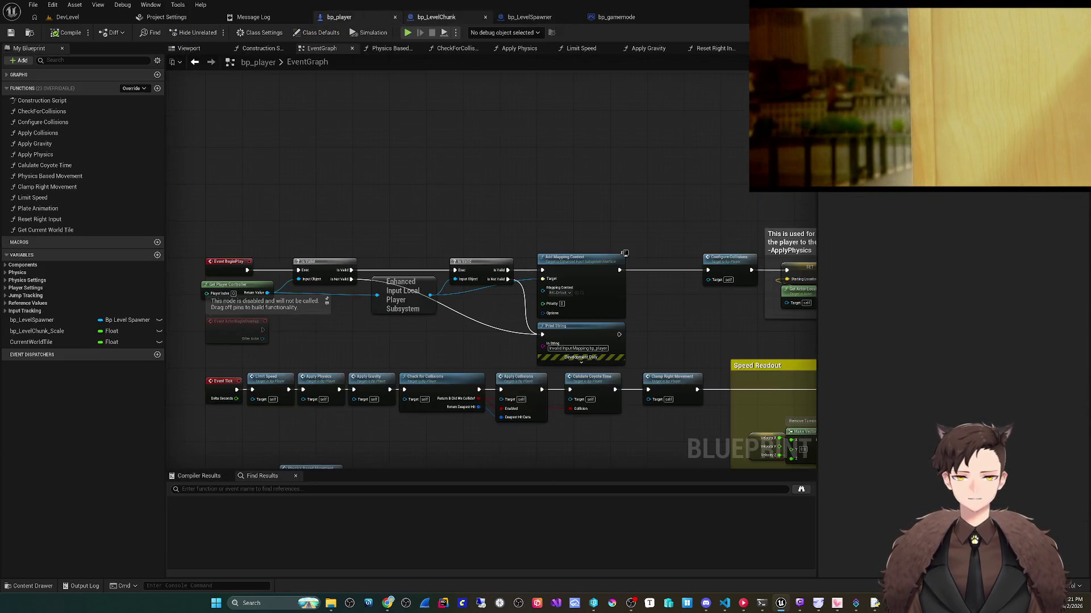
click(436, 17)
click(529, 17)
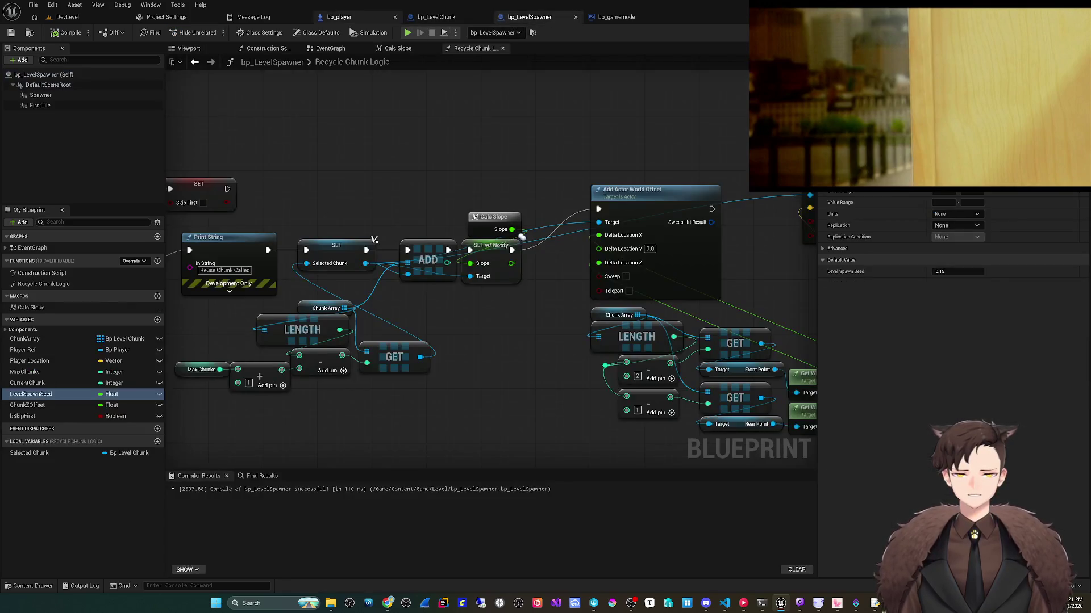
click(339, 17)
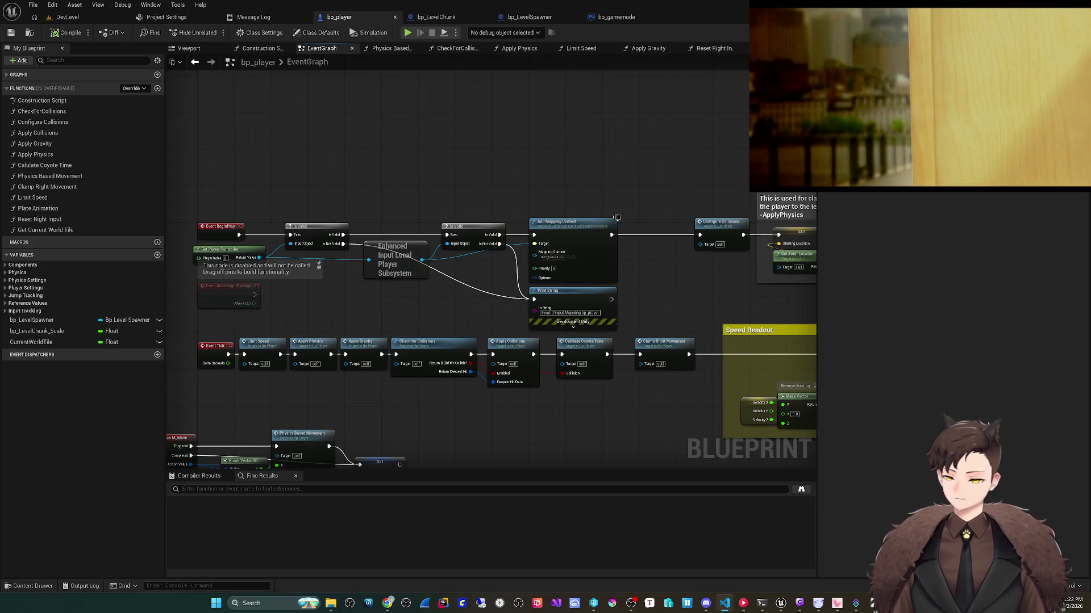
Step: Pan bp_player's graph slightly and review the Play options dropdown before closing it
click(809, 189)
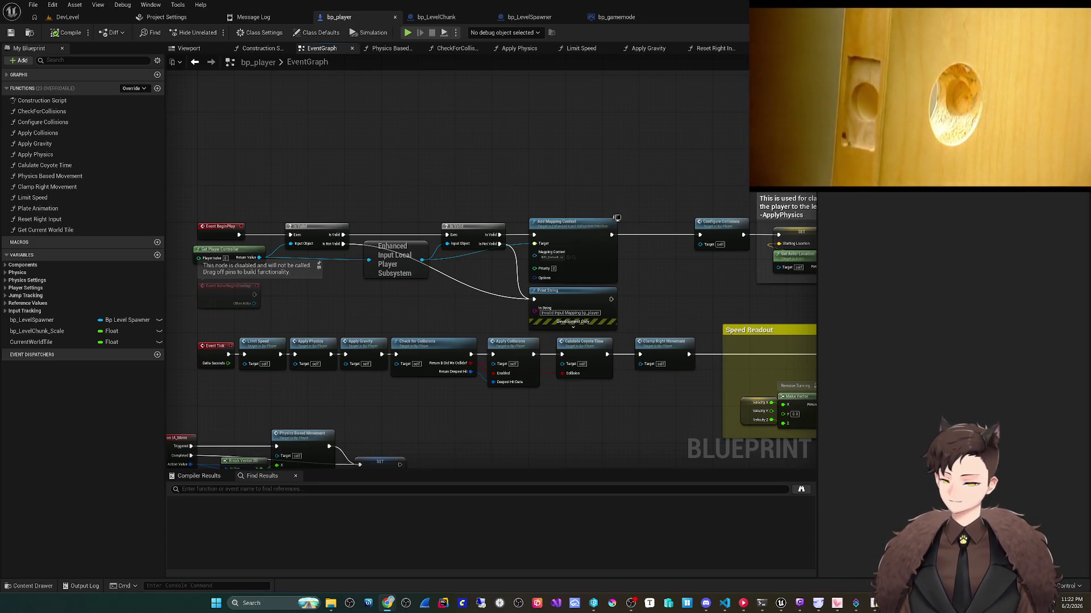
drag(335, 399, 341, 392)
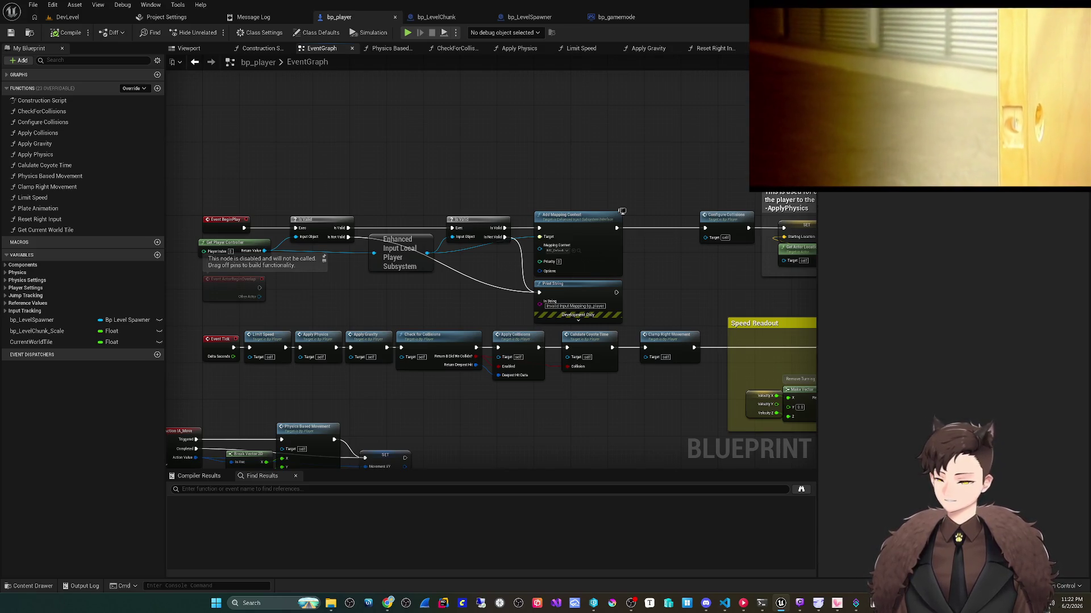
click(455, 33)
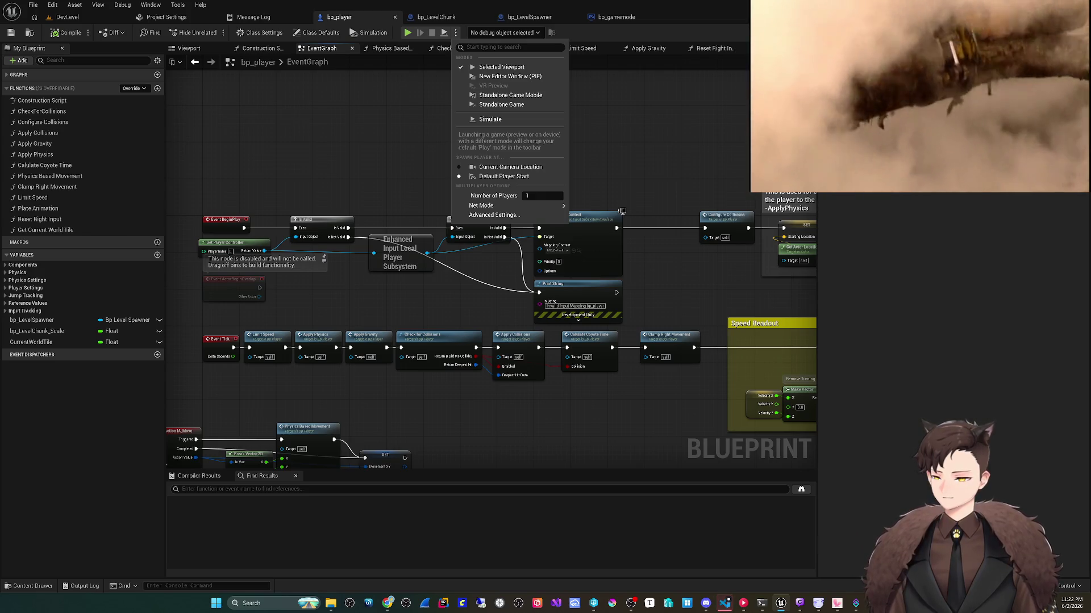
click(622, 211)
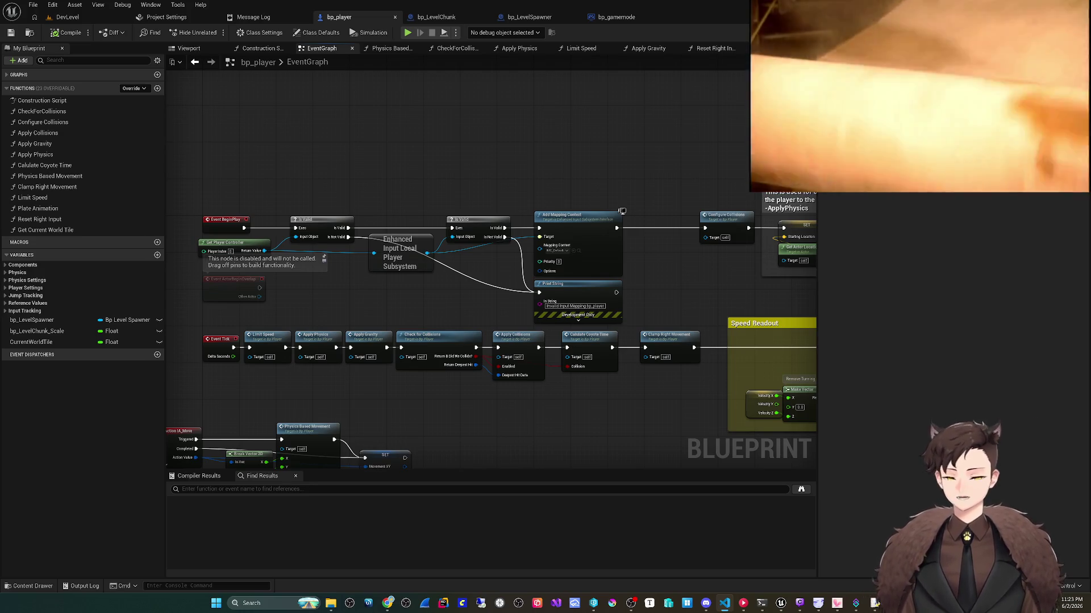
Step: In DevLevel, select the PlayerStart actor and frame it in the viewport
click(67, 17)
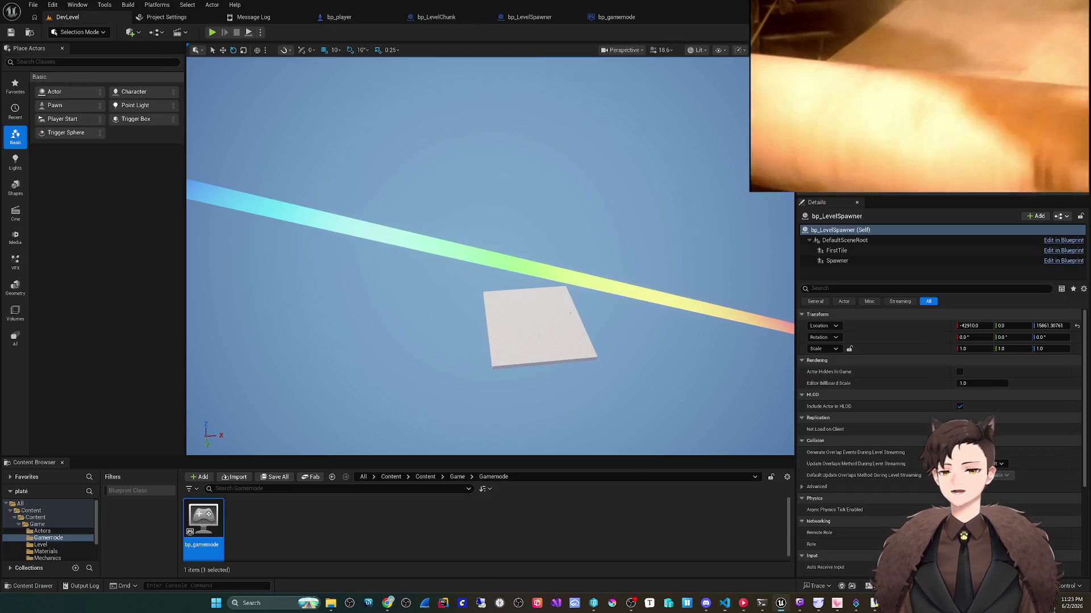
key(f)
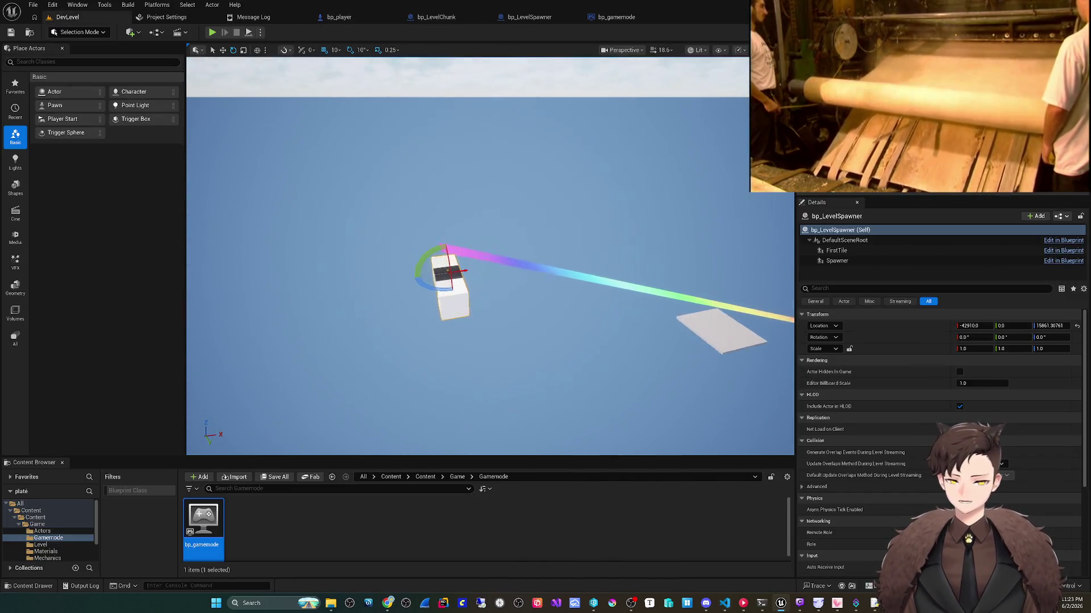
scroll(490, 255, up, 10)
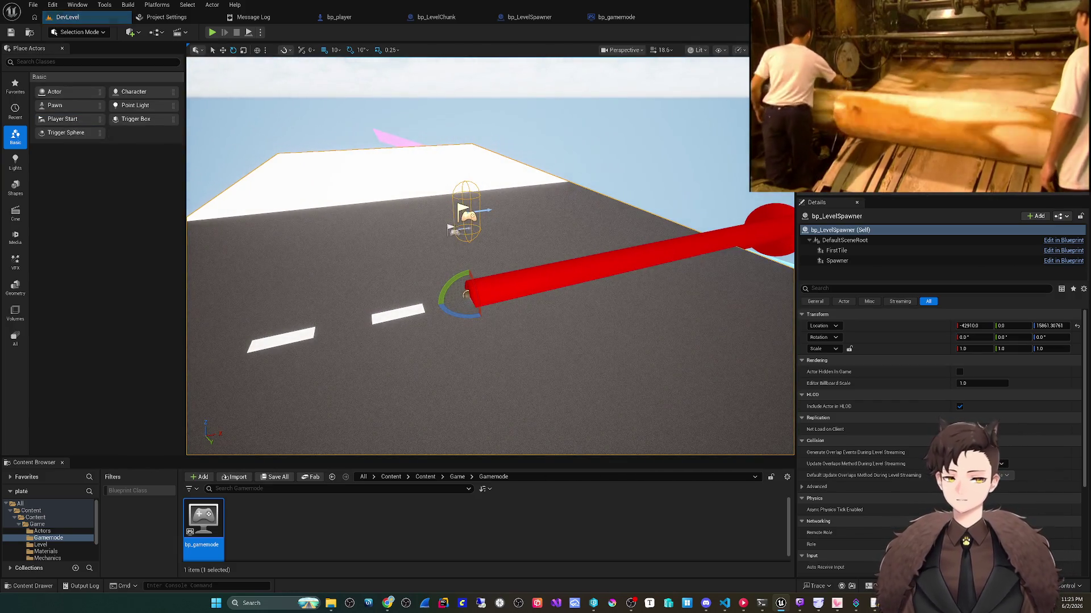
click(466, 215)
key(f)
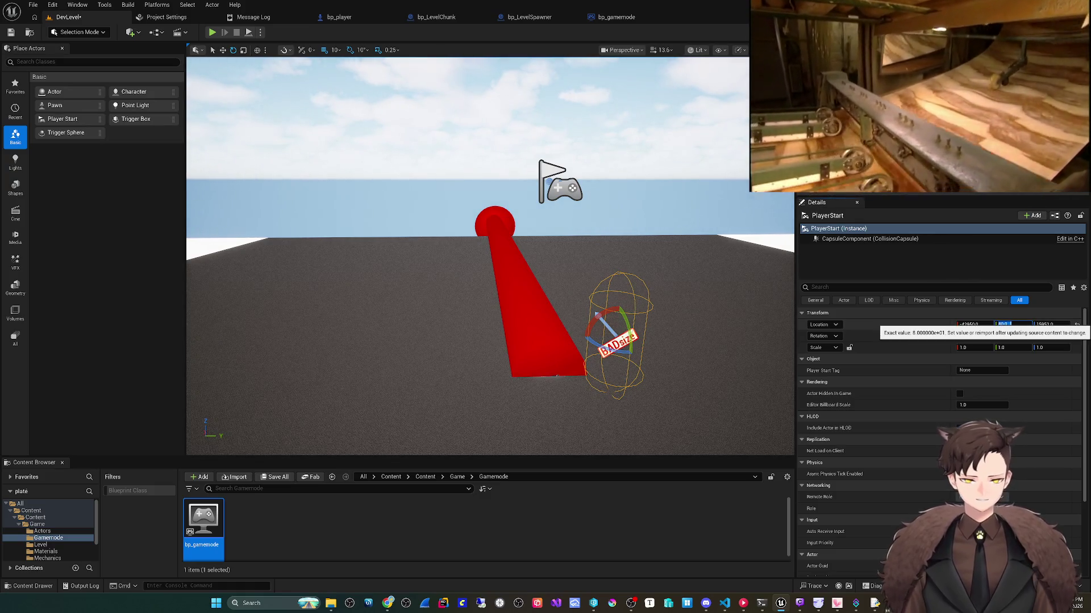
Step: Move PlayerStart to -43130, 0, 16162 above the road, then save
text(0)
key(Return)
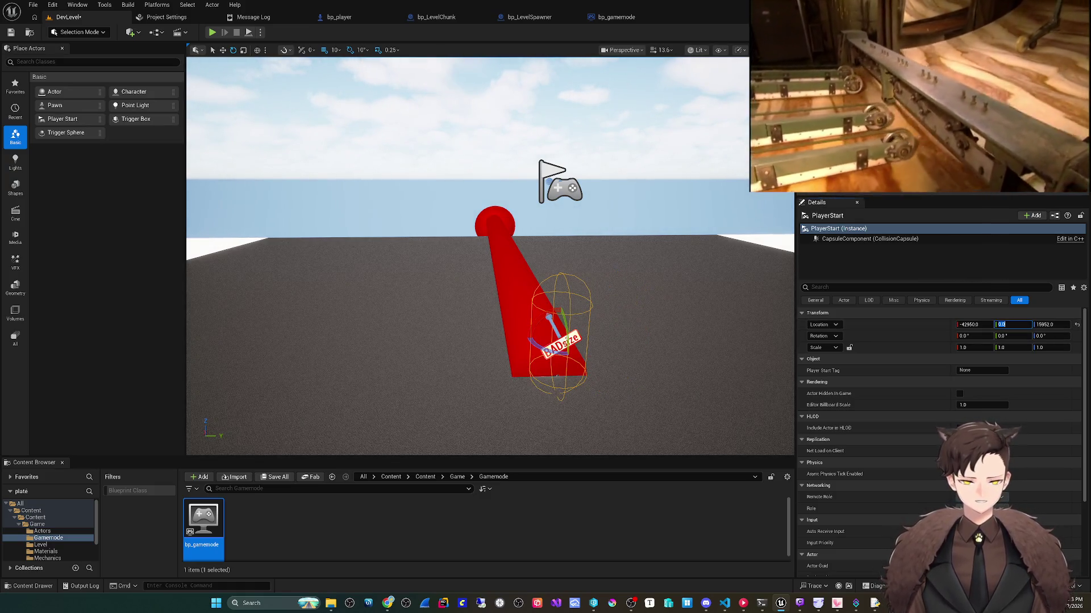
drag(568, 330, 569, 162)
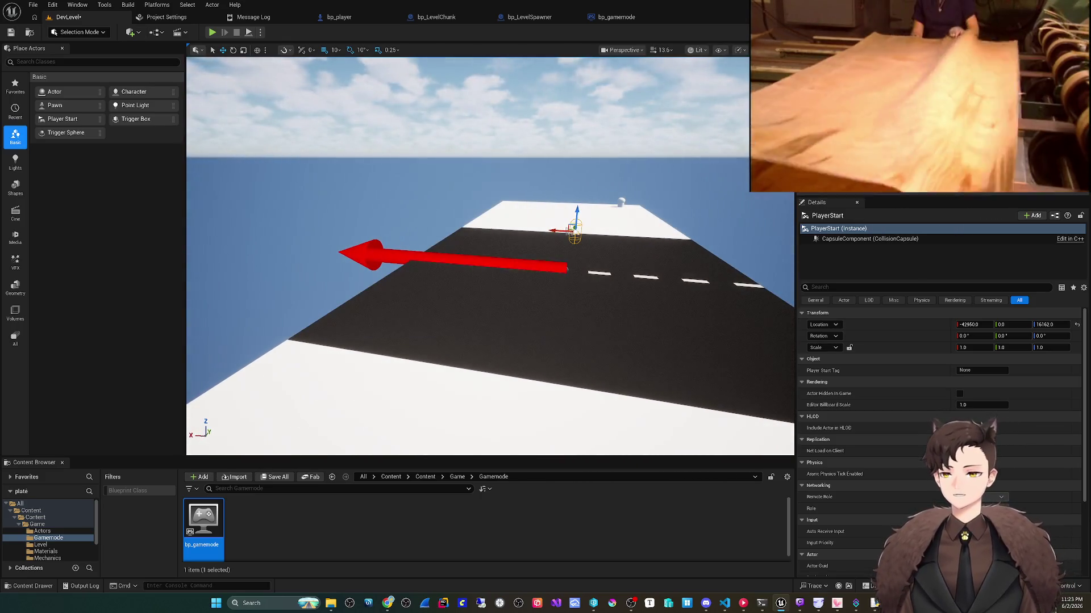
scroll(490, 255, up, 5)
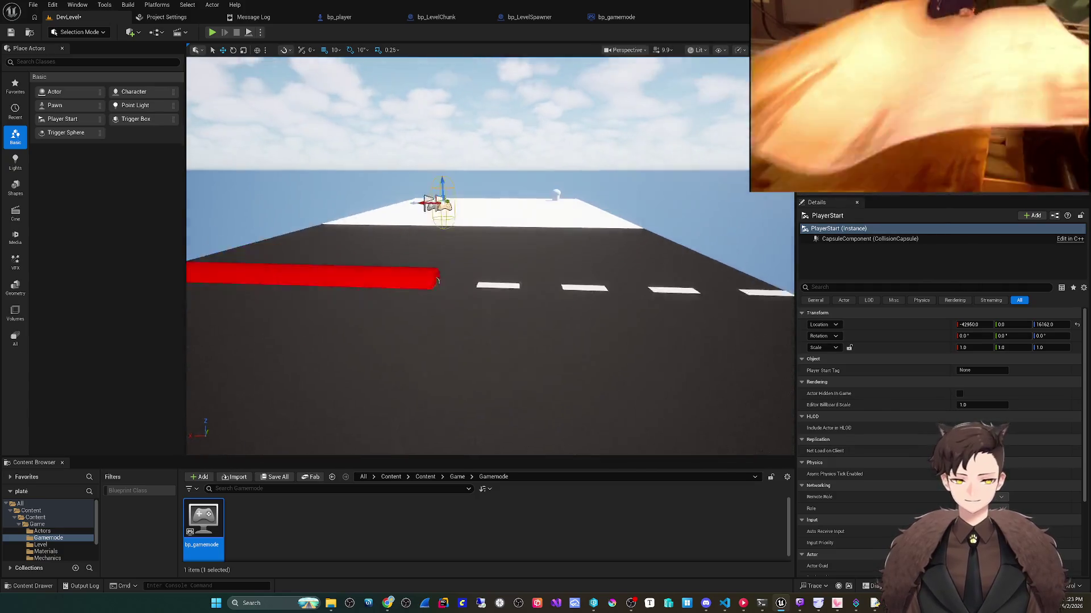
scroll(490, 255, down, 3)
drag(568, 215, 618, 215)
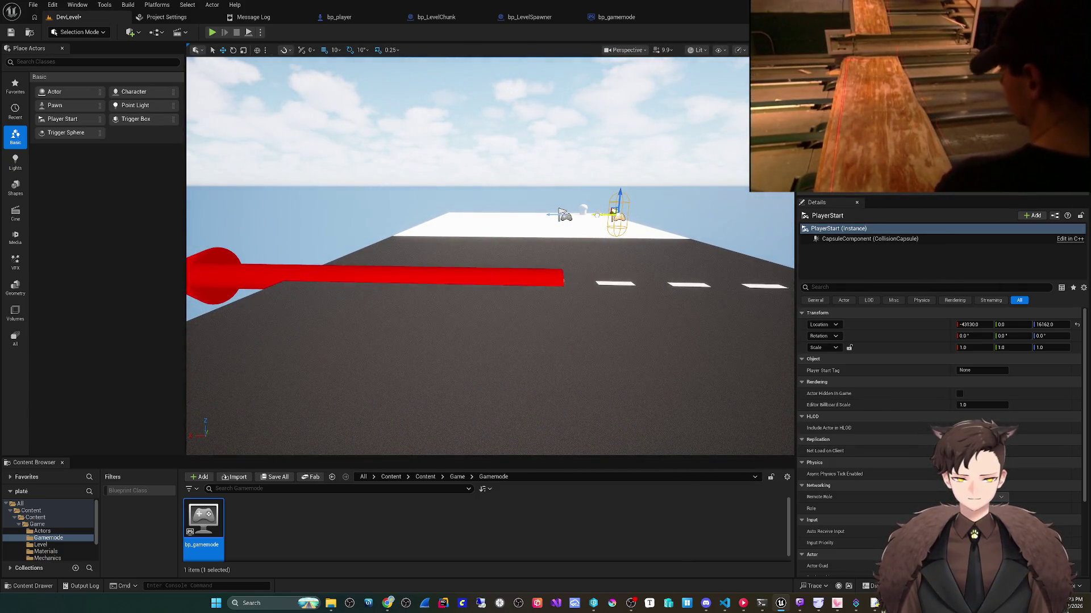
click(33, 4)
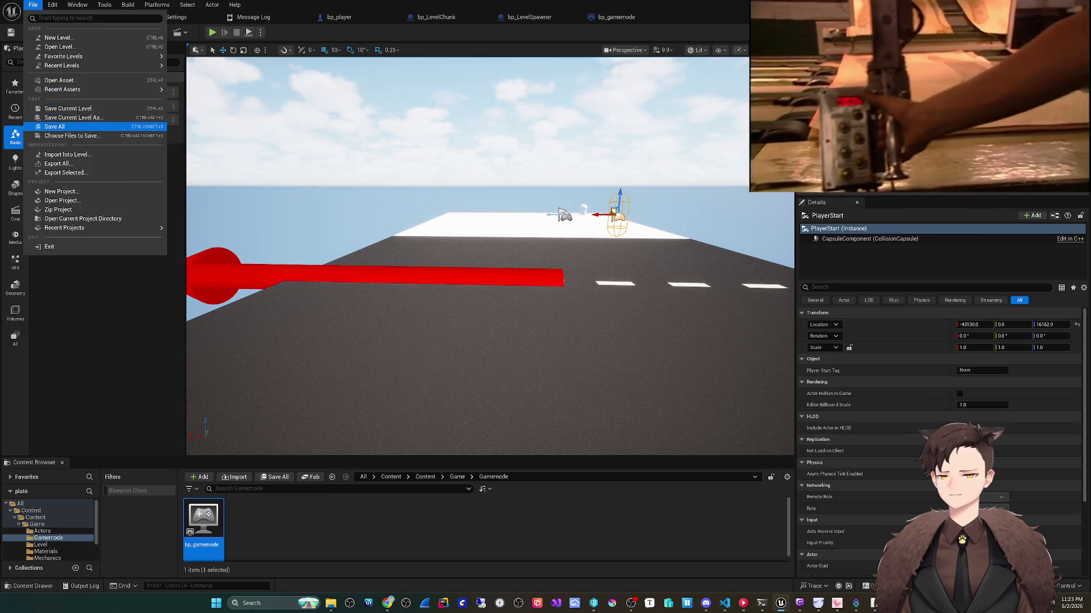
Step: Save all level changes and navigate File Explorer up to the Plate_Packages v1 folder
click(62, 122)
click(128, 4)
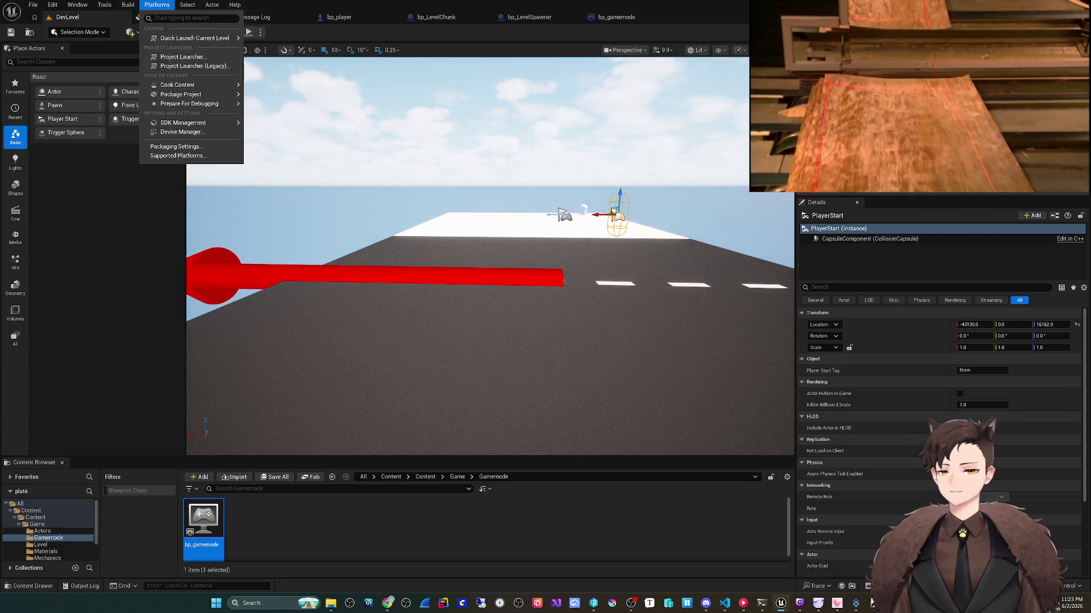
mouse_move(188, 4)
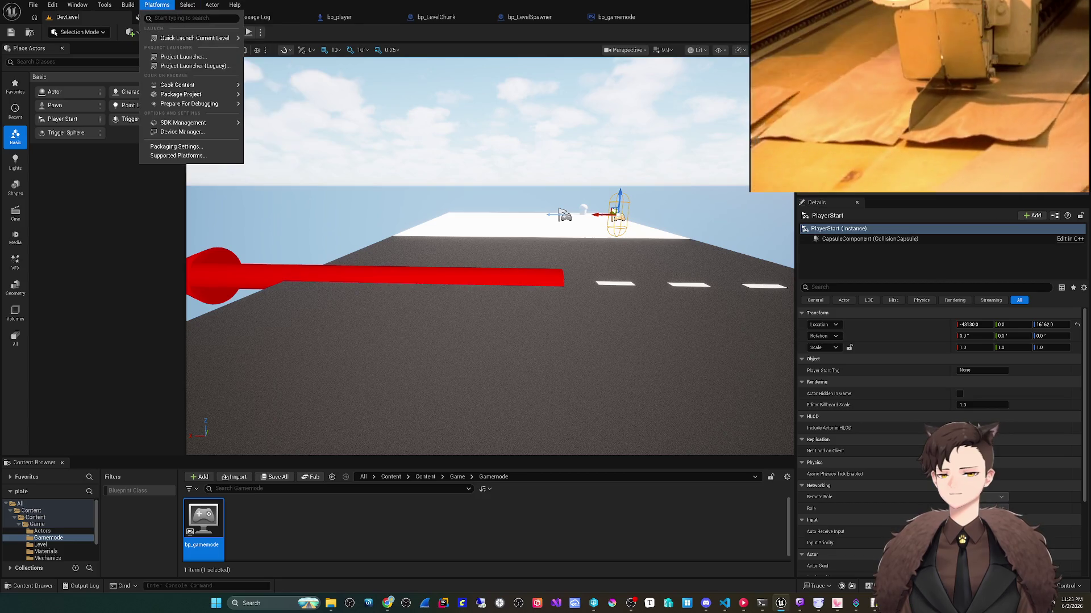
click(330, 603)
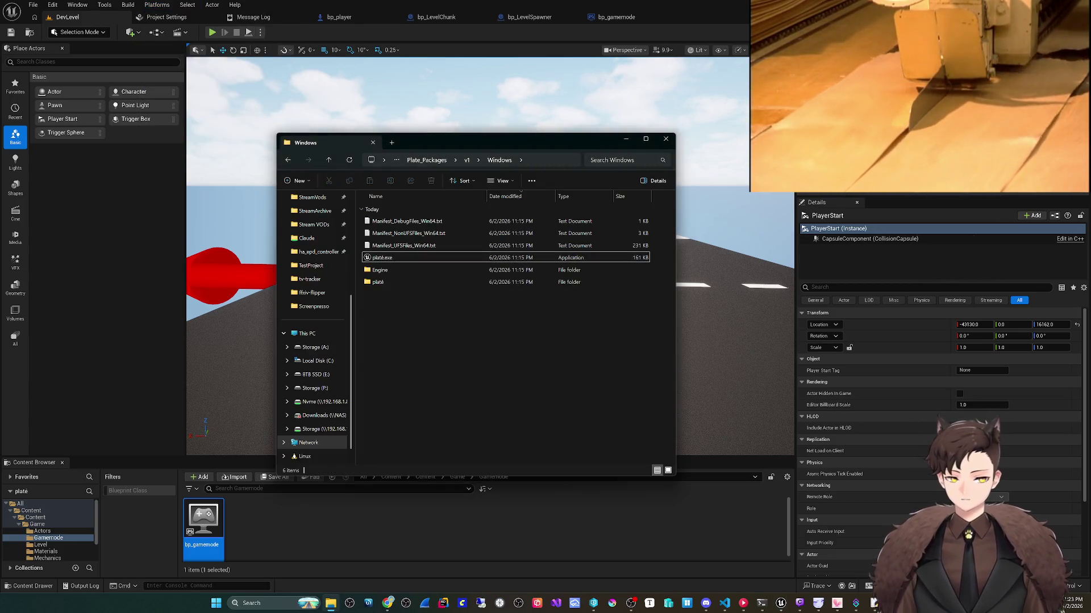
click(467, 159)
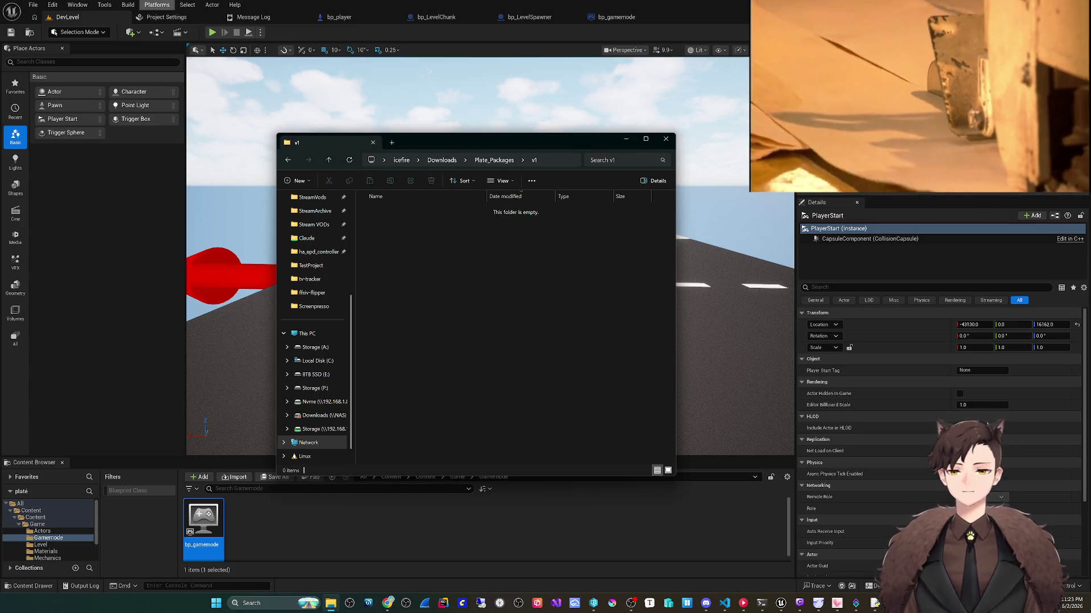
Step: Package the project for Windows from the Platforms menu into Plate_Packages\v1
click(157, 5)
click(157, 4)
click(188, 4)
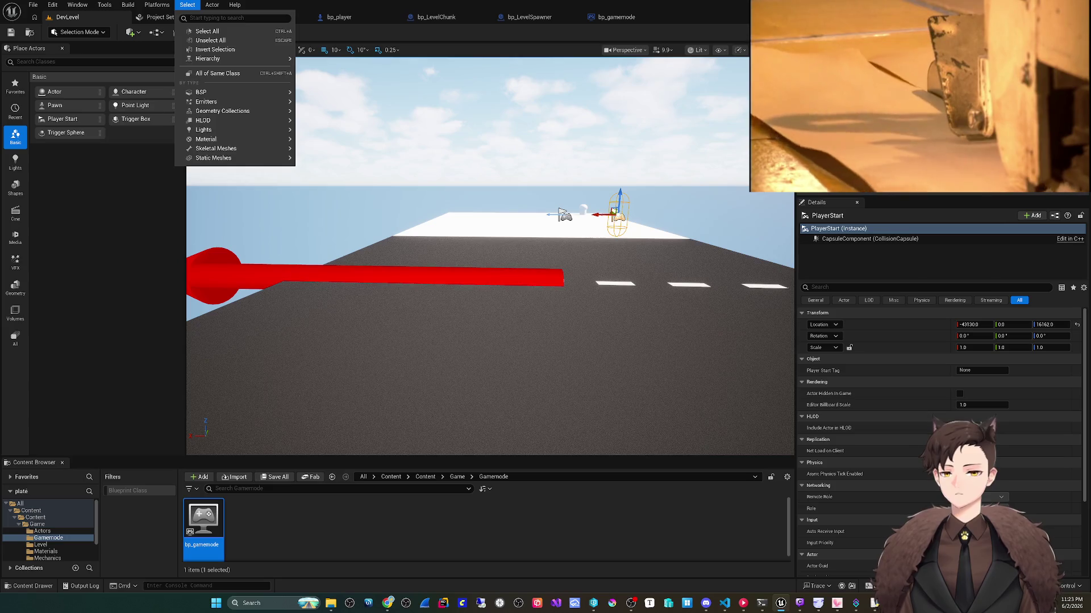
mouse_move(157, 4)
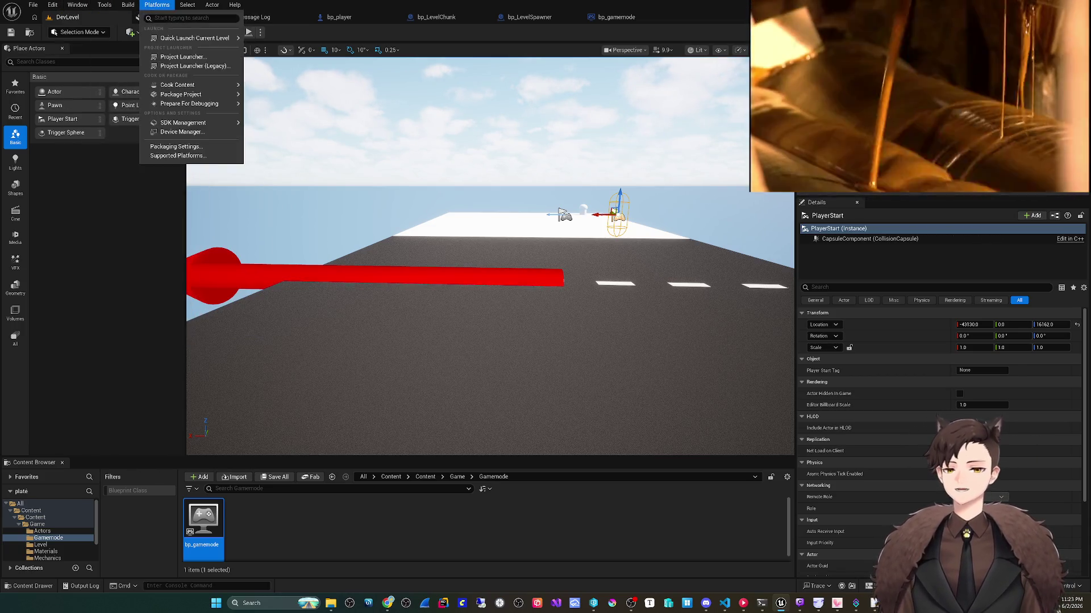
click(212, 4)
click(188, 5)
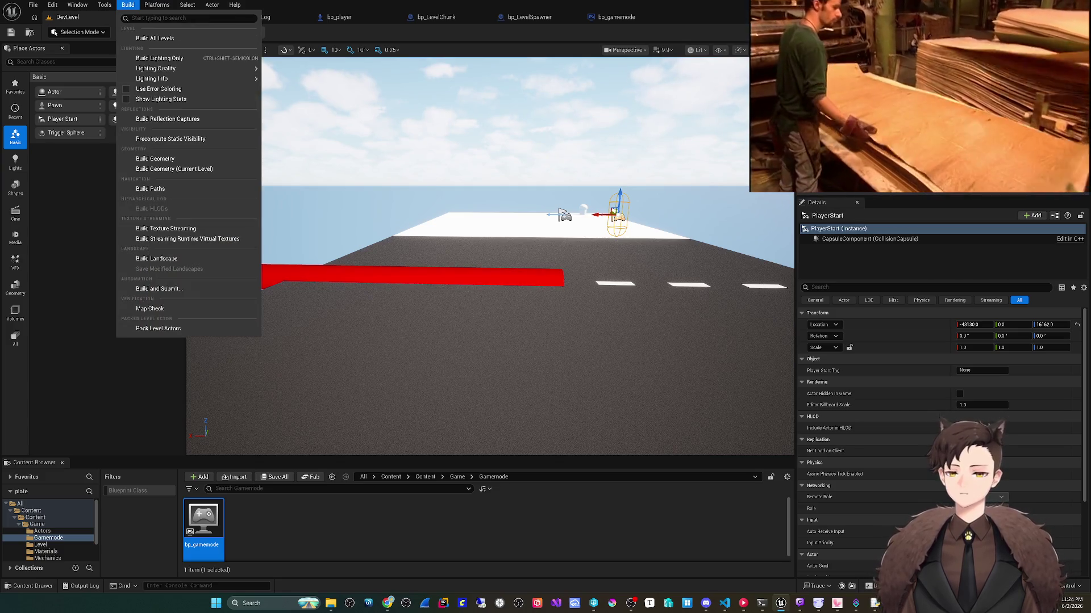
click(128, 4)
click(212, 5)
mouse_move(187, 5)
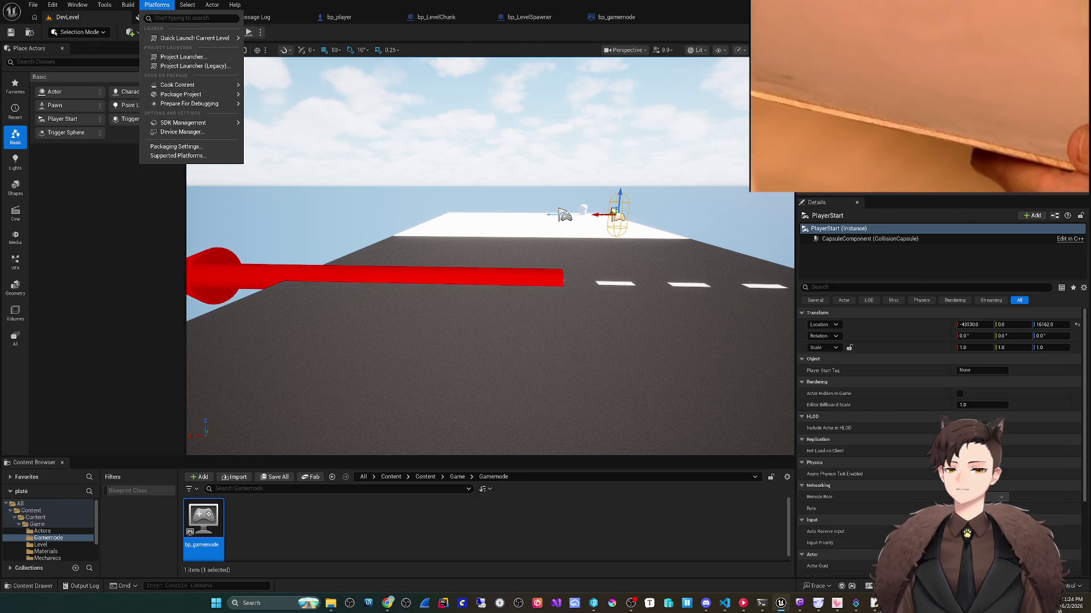
mouse_move(182, 94)
click(278, 110)
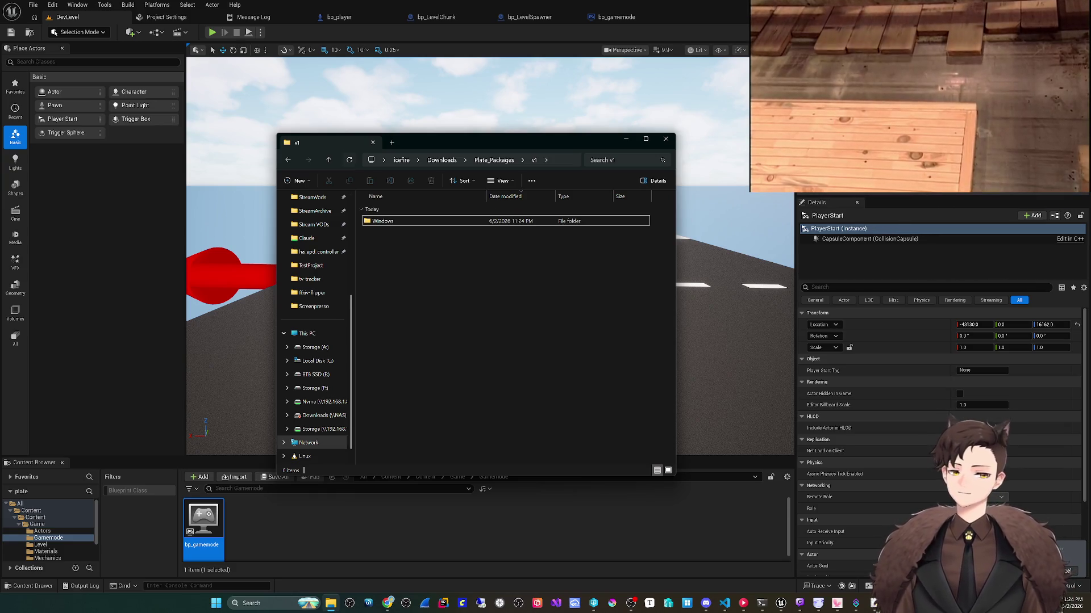
Step: Open the new Windows build folder in v1 and select plate.exe
double_click(382, 221)
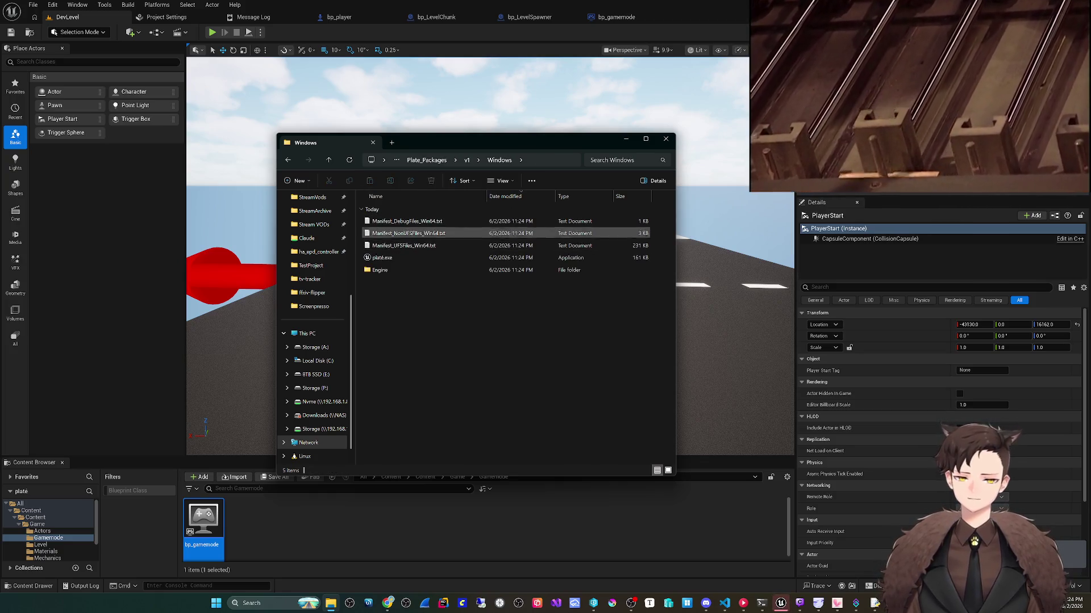
click(382, 257)
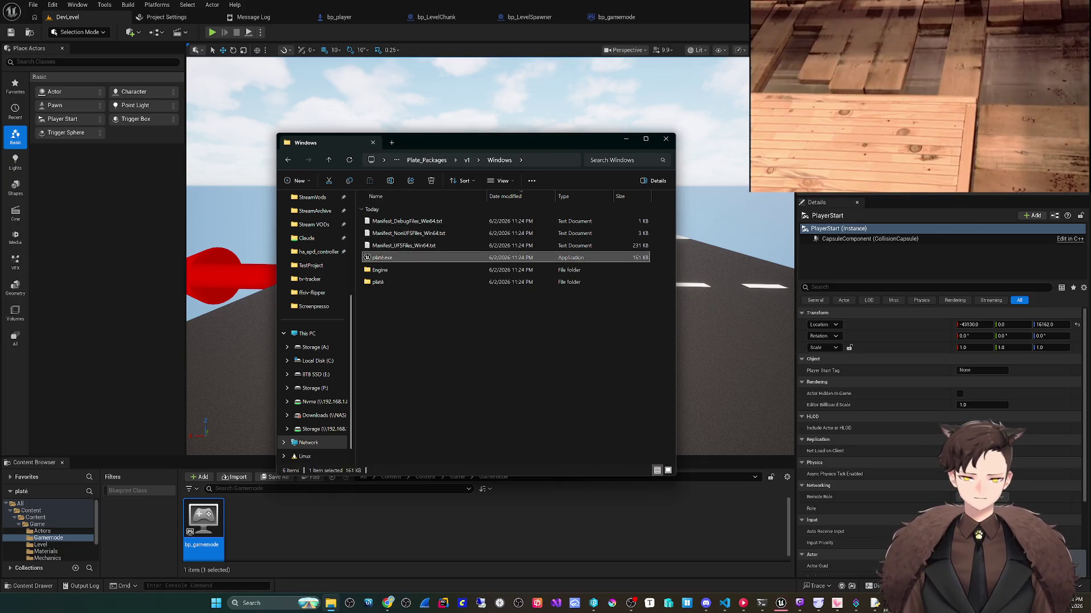